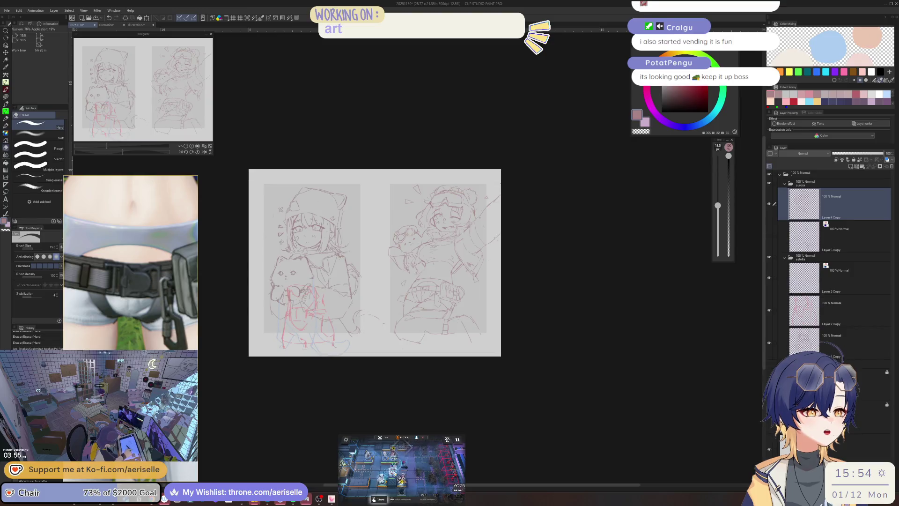
Mirror the canvas view horizontally to check the face
{"action": "scroll", "coordinate": [374, 262], "scroll_direction": "down", "scroll_amount": 5}
{"action": "key", "text": "h"}
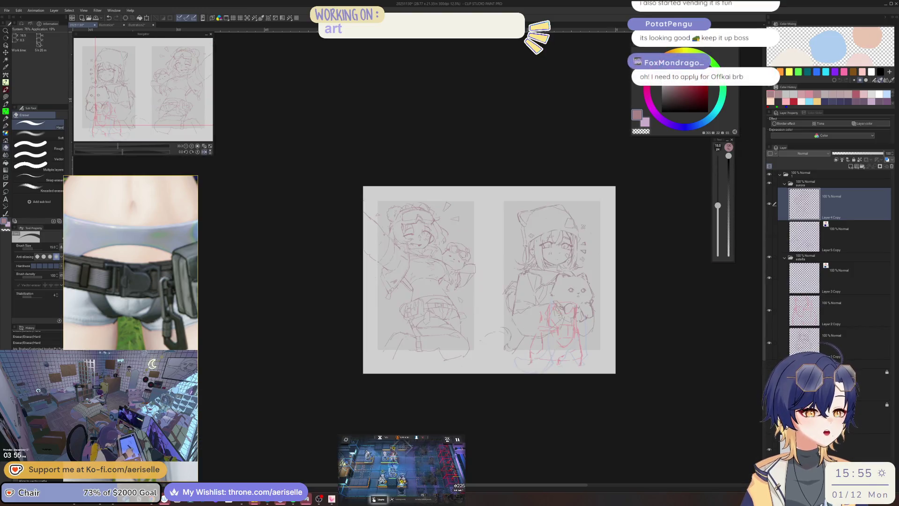
{"action": "key", "text": "h"}
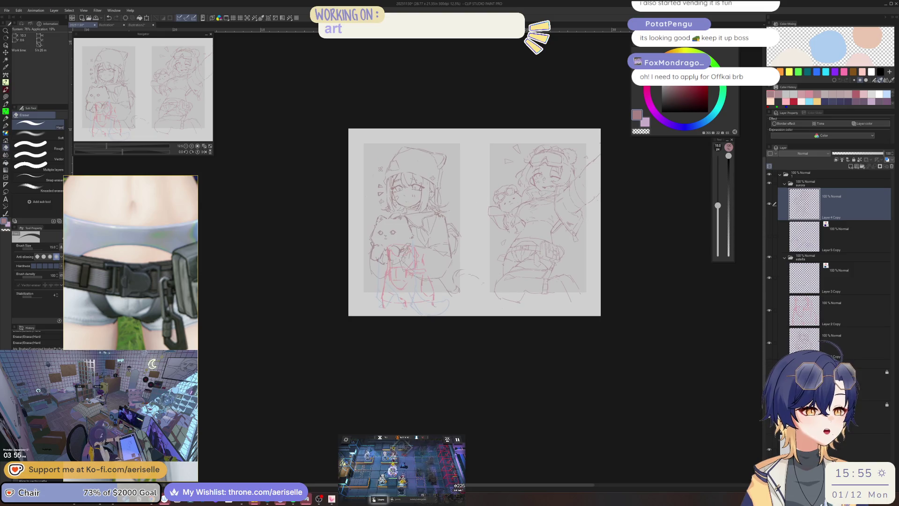
{"action": "scroll", "coordinate": [403, 196], "scroll_direction": "up", "scroll_amount": 4}
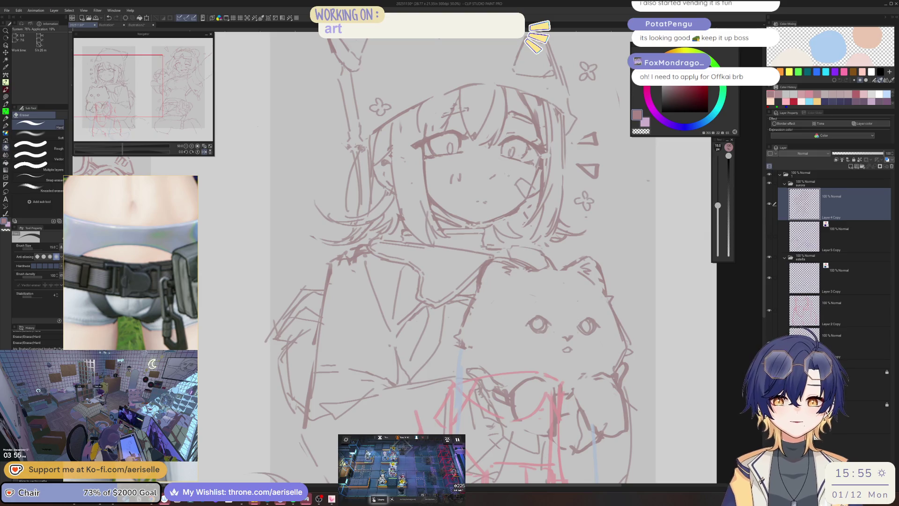
{"action": "key", "text": "h"}
Pan and zoom the view down onto the right sketch's belt and hip pouch
{"action": "scroll", "coordinate": [413, 240], "scroll_direction": "down", "scroll_amount": 2}
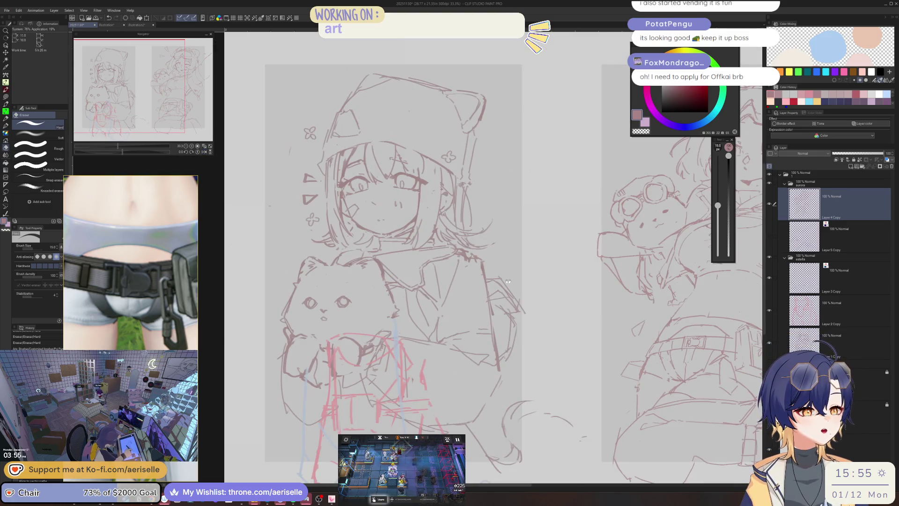
{"action": "left_click_drag", "start_coordinate": [562, 240], "coordinate": [412, 240]}
{"action": "scroll", "coordinate": [412, 240], "scroll_direction": "down", "scroll_amount": 1}
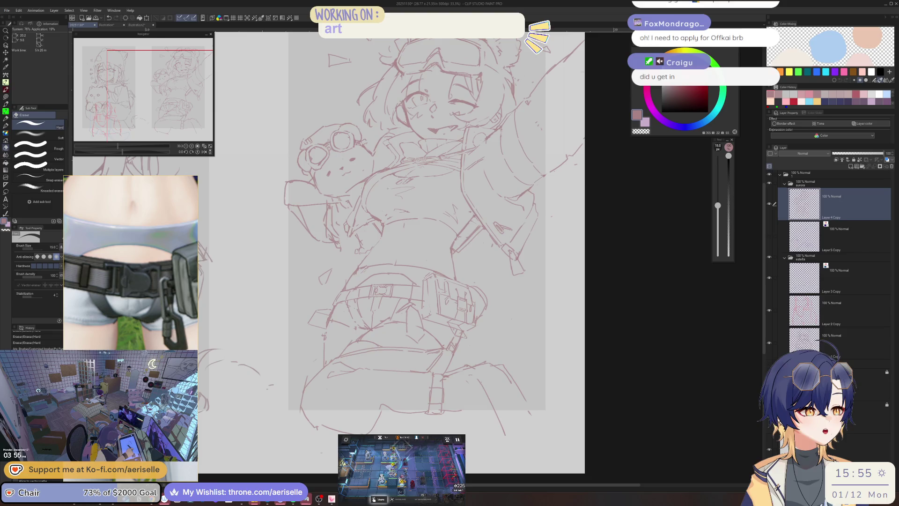
{"action": "scroll", "coordinate": [407, 243], "scroll_direction": "up", "scroll_amount": 3}
{"action": "left_click_drag", "start_coordinate": [401, 247], "coordinate": [438, 272]}
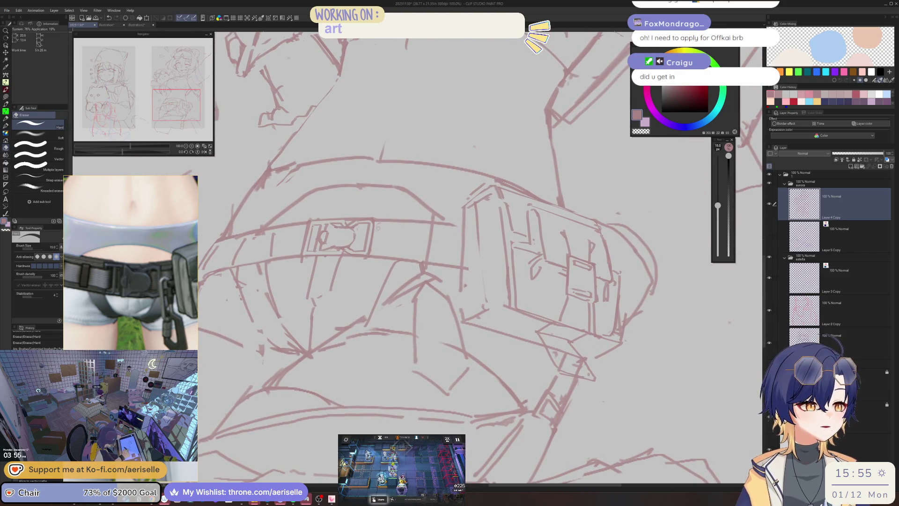
Set the eraser to size 25 and erase a small bit of the pouch sketch lines
{"action": "scroll", "coordinate": [377, 228], "scroll_direction": "down", "scroll_amount": 2}
{"action": "key", "text": "minus"}
{"action": "scroll", "coordinate": [452, 220], "scroll_direction": "down", "scroll_amount": 1}
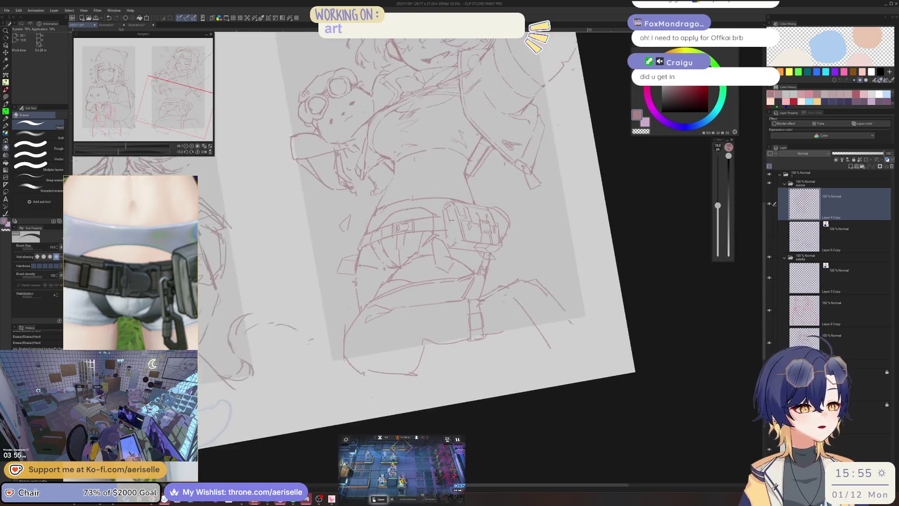
{"action": "key", "text": "asciicircum"}
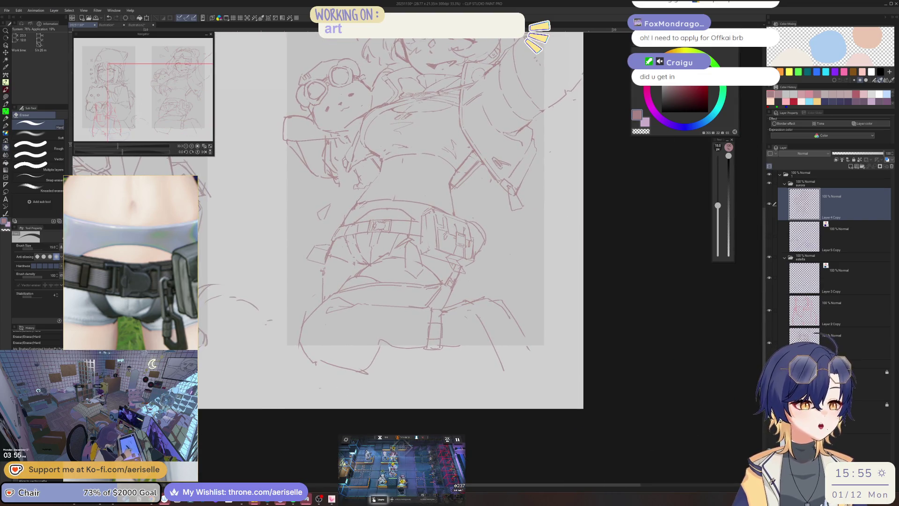
{"action": "scroll", "coordinate": [138, 305], "scroll_direction": "down", "scroll_amount": 3}
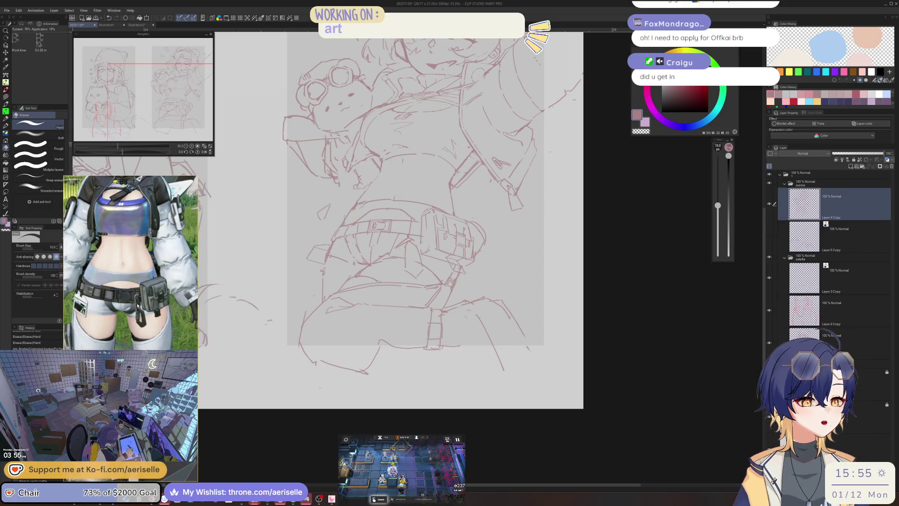
{"action": "scroll", "coordinate": [480, 232], "scroll_direction": "up", "scroll_amount": 2}
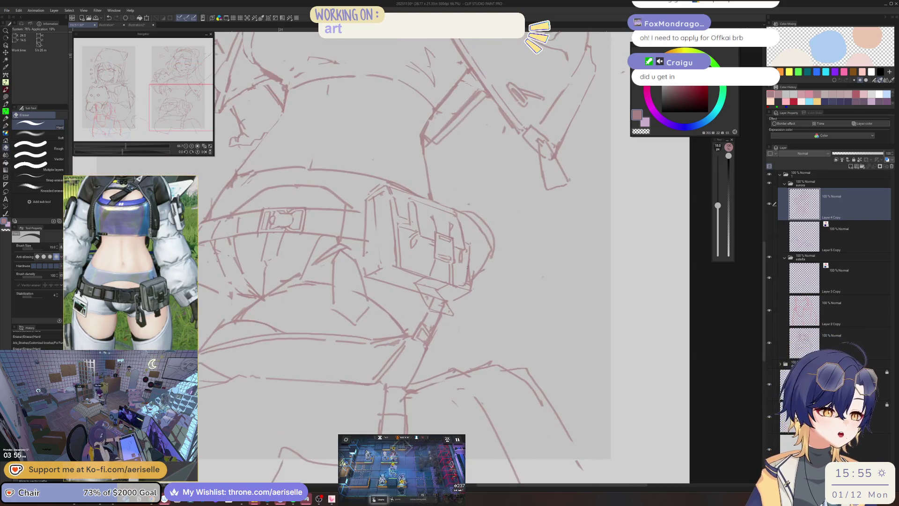
{"action": "key", "text": "bracketright"}
{"action": "key", "text": "bracketright"}
{"action": "key", "text": "bracketright"}
{"action": "left_click_drag", "start_coordinate": [467, 277], "coordinate": [472, 272]}
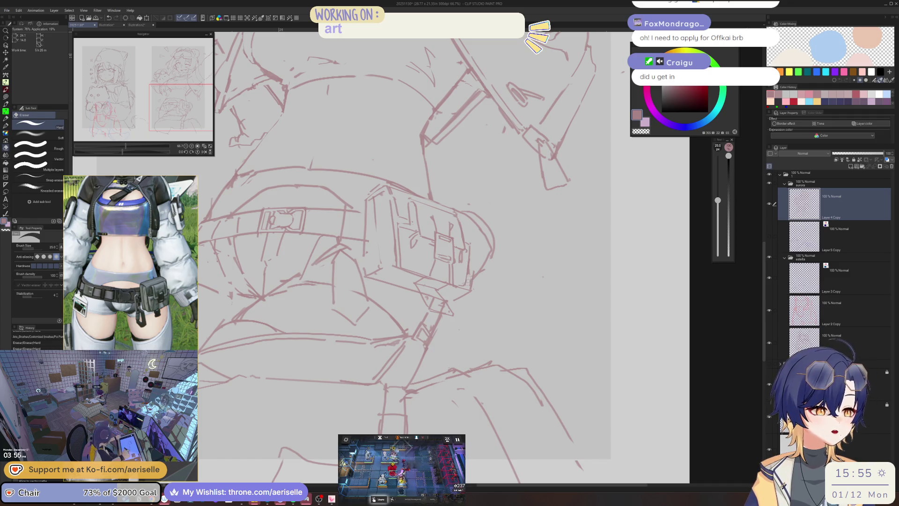
Mirror the view and erase a bit of the pouch outline
{"action": "key", "text": "p"}
{"action": "key", "text": "h"}
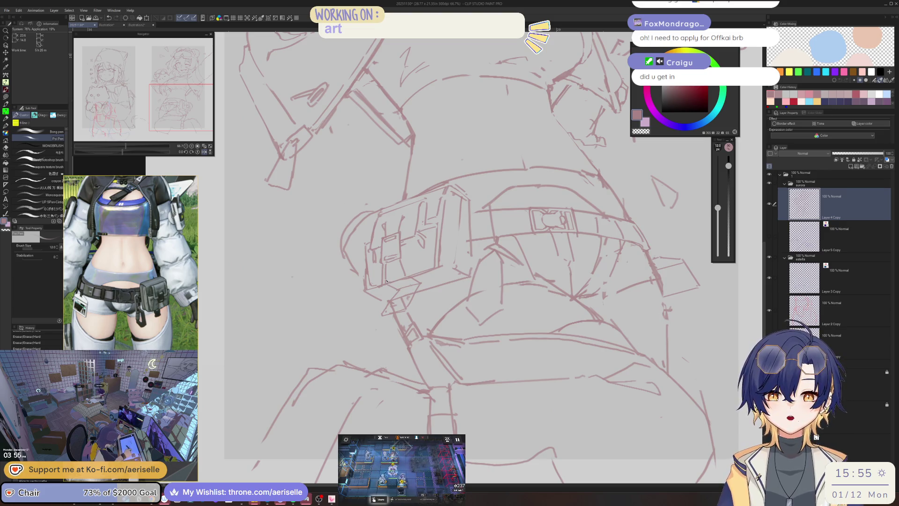
{"action": "scroll", "coordinate": [376, 284], "scroll_direction": "up", "scroll_amount": 1}
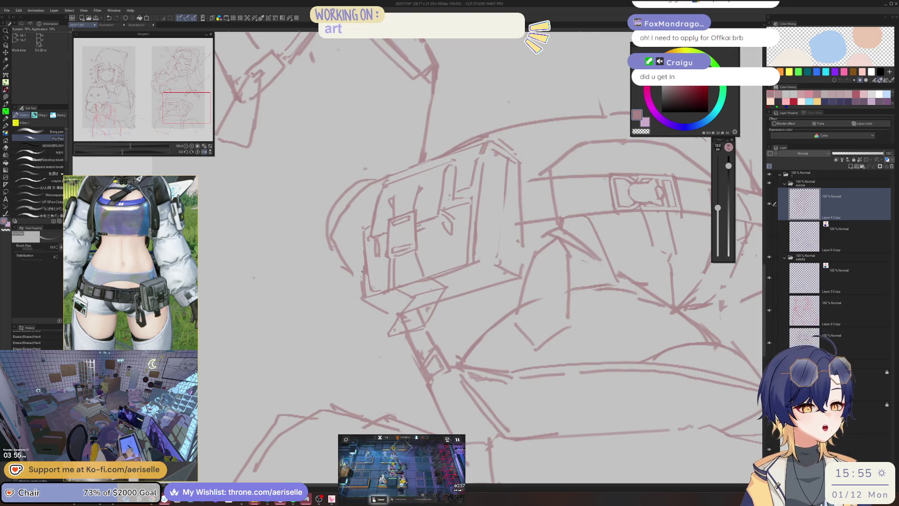
{"action": "key", "text": "e"}
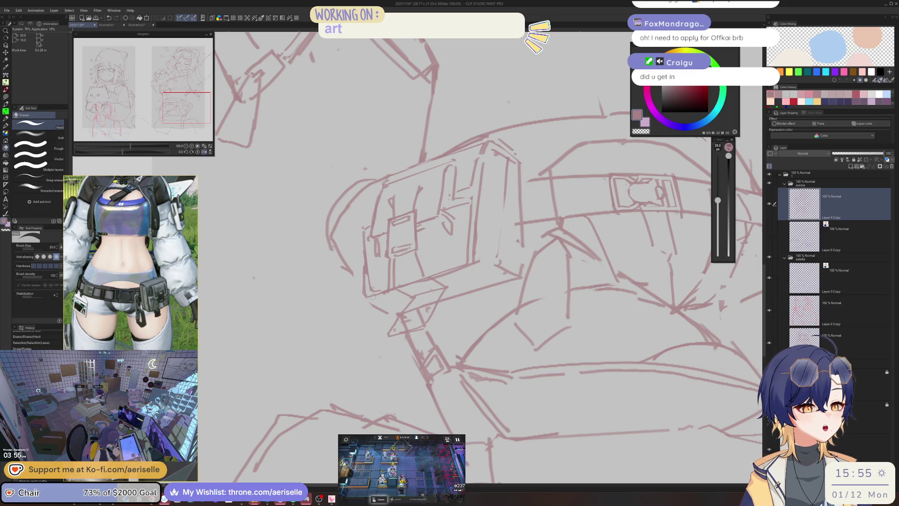
{"action": "key", "text": "p"}
{"action": "key", "text": "e"}
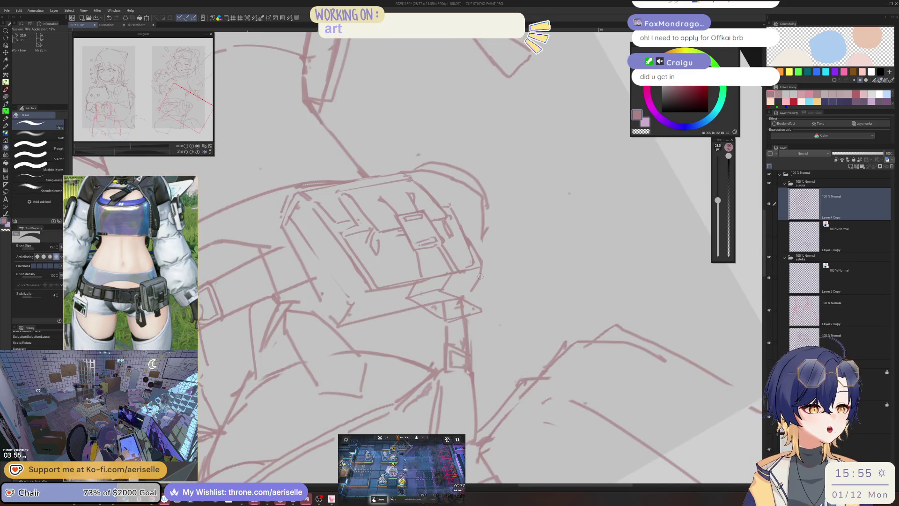
{"action": "left_click", "coordinate": [481, 273]}
{"action": "key", "text": "p"}
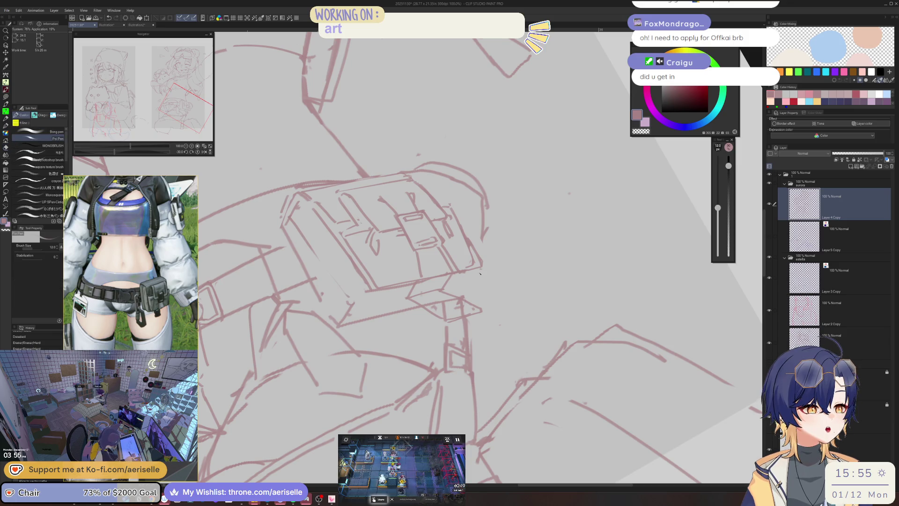
Rotate the view to straighten the pouch, reduce the eraser to 15, and zoom in
{"action": "key", "text": "e"}
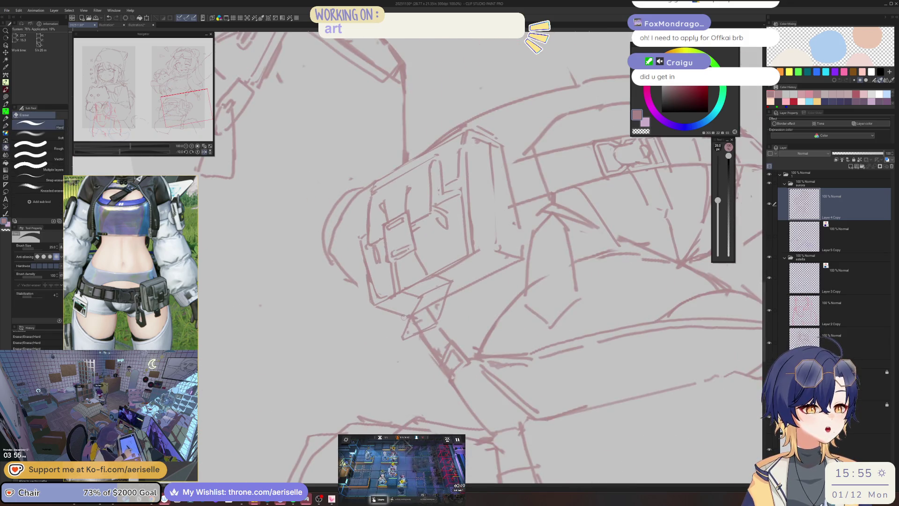
{"action": "mouse_move", "coordinate": [408, 317]}
{"action": "left_mouse_down"}
{"action": "mouse_move", "coordinate": [435, 321]}
{"action": "mouse_move", "coordinate": [459, 302]}
{"action": "left_mouse_up"}
{"action": "key", "text": "p"}
{"action": "key", "text": "e"}
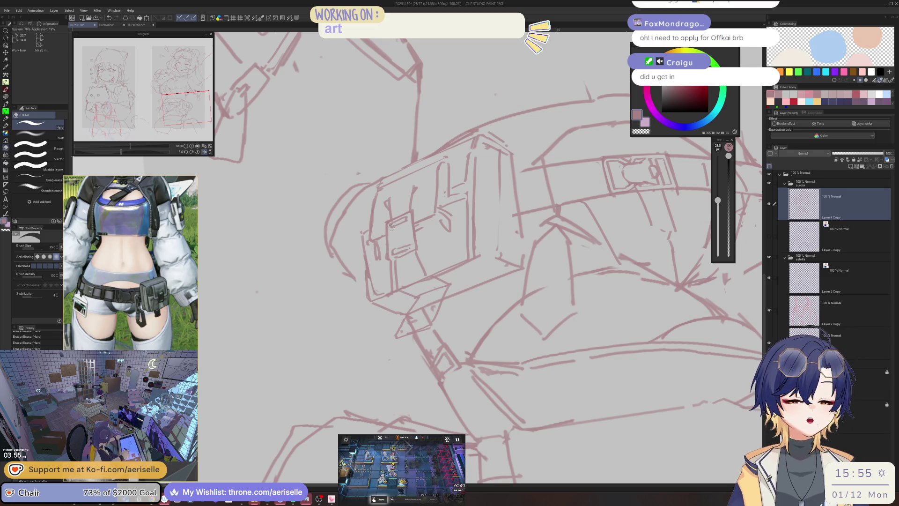
{"action": "key", "text": "bracketleft"}
{"action": "key", "text": "bracketleft"}
{"action": "key", "text": "bracketleft"}
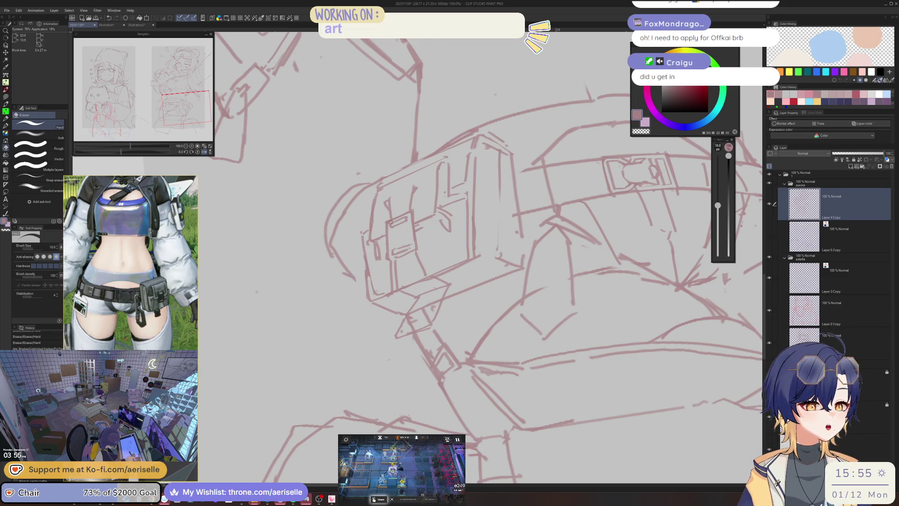
{"action": "key", "text": "ctrl+plus"}
{"action": "key", "text": "ctrl+plus"}
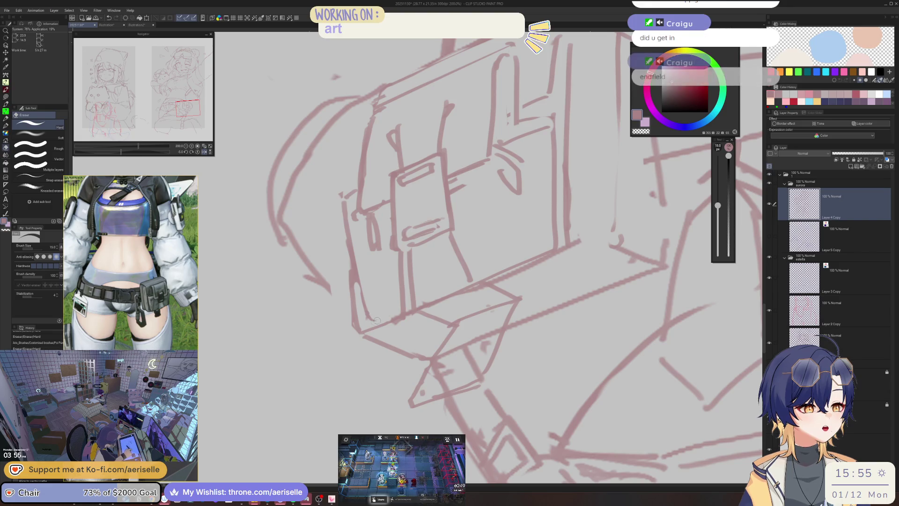
Undo a trial pen stroke on the pouch and add a tiny pen mark instead
{"action": "key", "text": "p"}
{"action": "left_click_drag", "start_coordinate": [368, 318], "coordinate": [376, 320]}
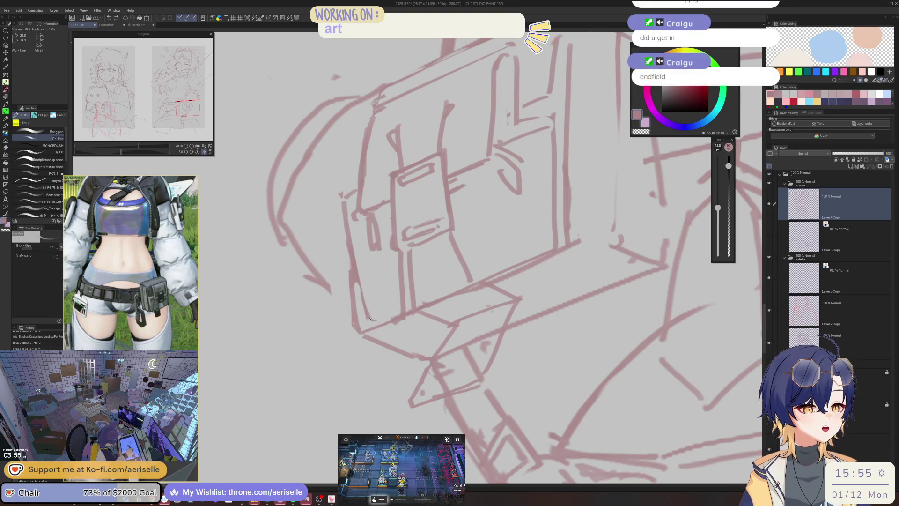
{"action": "key", "text": "ctrl+z"}
{"action": "key", "text": "e"}
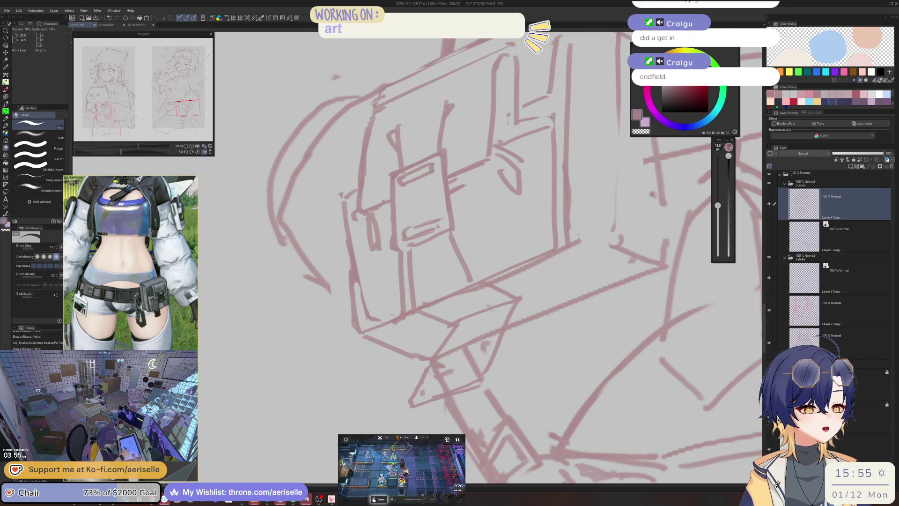
{"action": "key", "text": "p"}
{"action": "left_click", "coordinate": [392, 322]}
{"action": "key", "text": "e"}
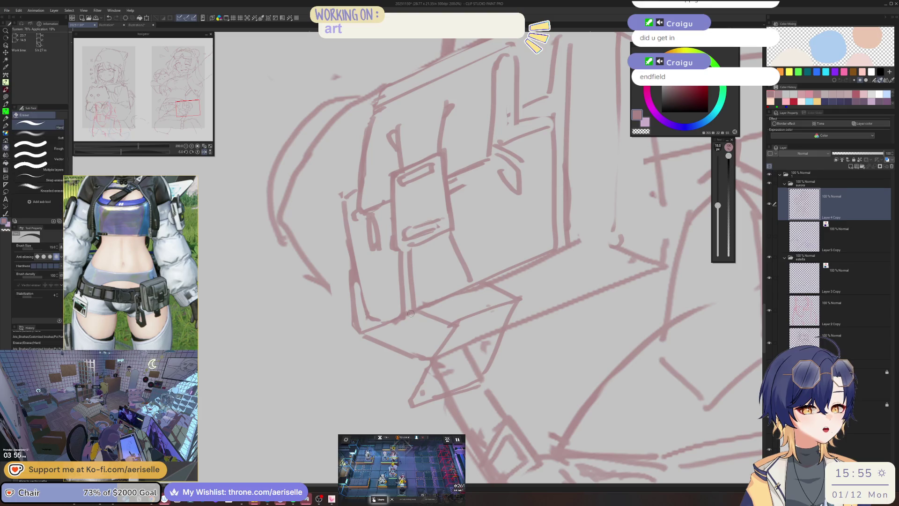
{"action": "scroll", "coordinate": [396, 249], "scroll_direction": "down", "scroll_amount": 5}
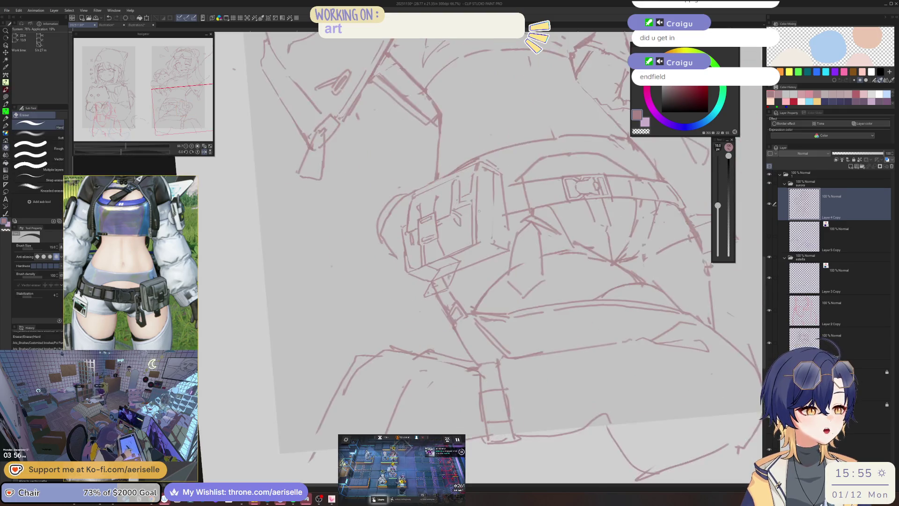
Sketch short pouch lines, erase stray ones, and redraw the pouch edges
{"action": "scroll", "coordinate": [396, 250], "scroll_direction": "up", "scroll_amount": 5}
{"action": "key", "text": "p"}
{"action": "left_click_drag", "start_coordinate": [395, 241], "coordinate": [388, 284]}
{"action": "scroll", "coordinate": [440, 244], "scroll_direction": "up", "scroll_amount": 2}
{"action": "scroll", "coordinate": [441, 244], "scroll_direction": "up", "scroll_amount": 2}
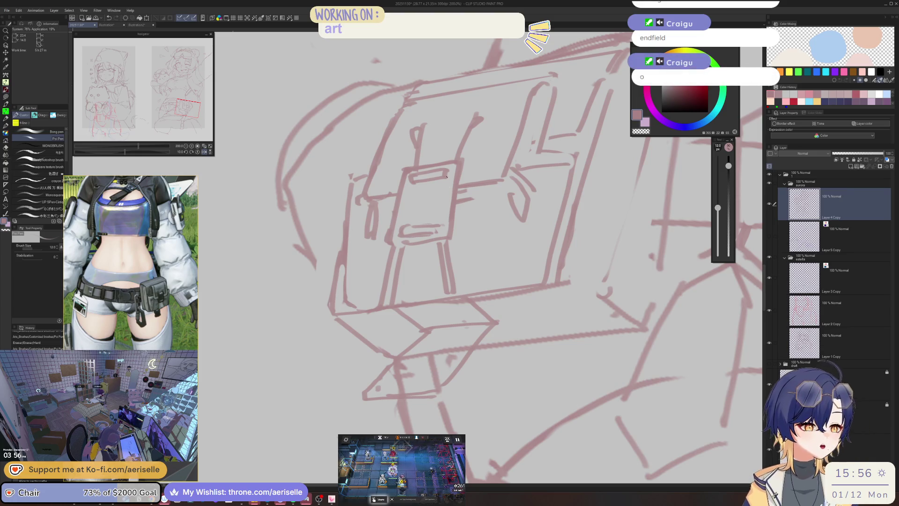
{"action": "key", "text": "e"}
{"action": "left_click_drag", "start_coordinate": [452, 256], "coordinate": [453, 281]}
{"action": "key", "text": "p"}
{"action": "left_click_drag", "start_coordinate": [452, 237], "coordinate": [456, 299]}
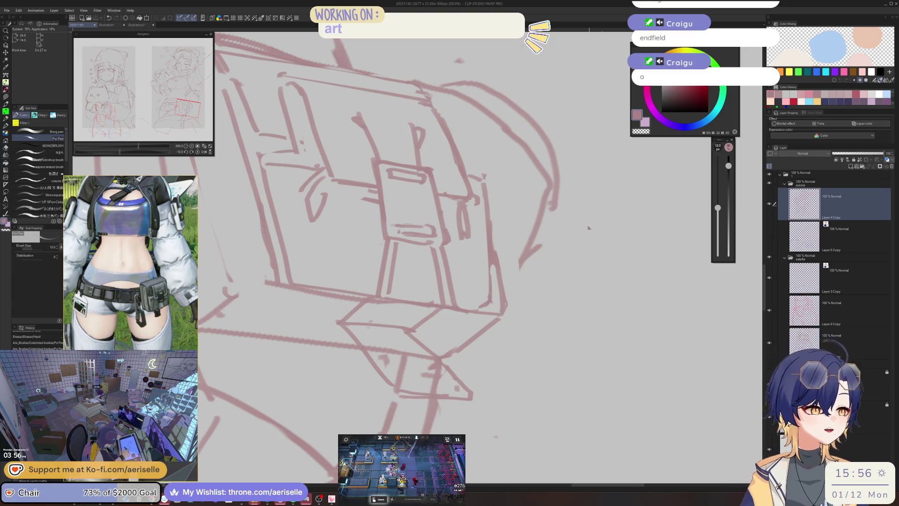
Zoom out, rotate and shift the view, then add a short line to the pouch
{"action": "key", "text": "ctrl+alt+0"}
{"action": "scroll", "coordinate": [558, 184], "scroll_direction": "up", "scroll_amount": 5}
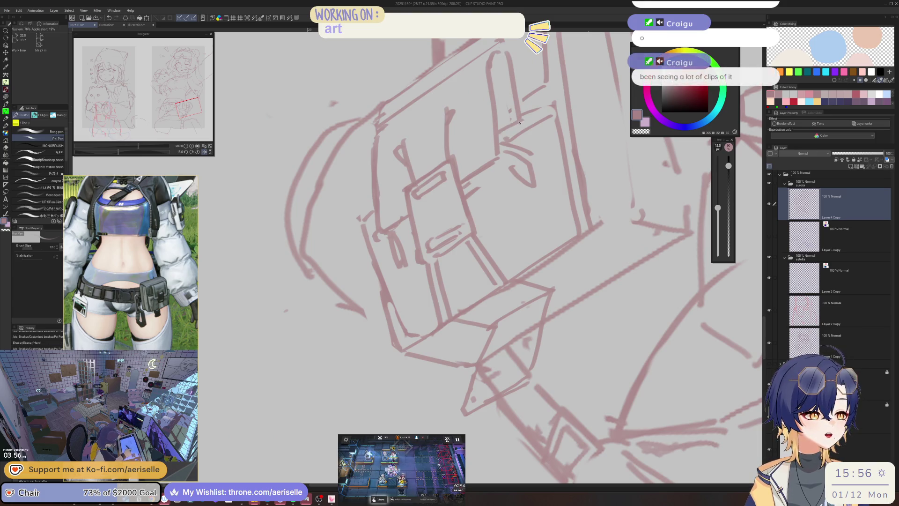
{"action": "key", "text": "minus"}
{"action": "mouse_move", "coordinate": [559, 169]}
{"action": "left_mouse_down"}
{"action": "mouse_move", "coordinate": [473, 190]}
{"action": "mouse_move", "coordinate": [508, 188]}
{"action": "mouse_move", "coordinate": [487, 195]}
{"action": "mouse_move", "coordinate": [502, 167]}
{"action": "mouse_move", "coordinate": [485, 151]}
{"action": "left_mouse_up"}
{"action": "key", "text": "e"}
{"action": "key", "text": "p"}
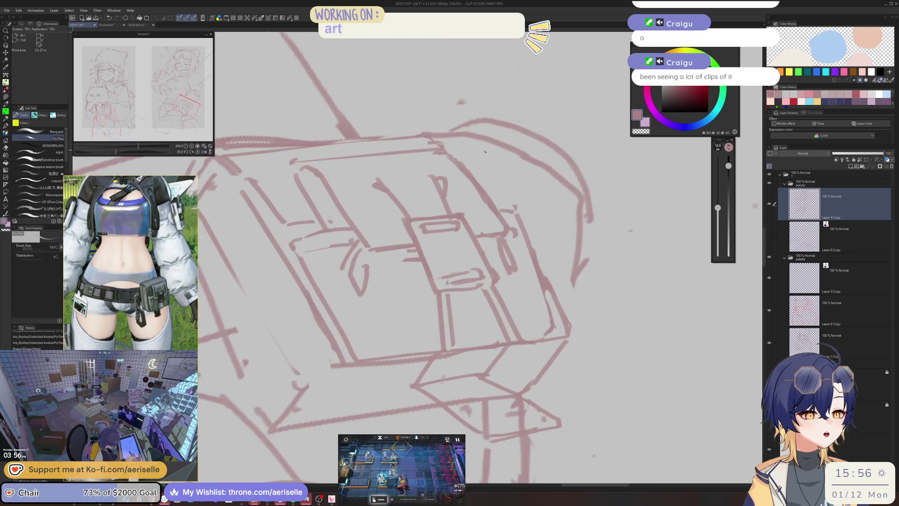
{"action": "key", "text": "minus"}
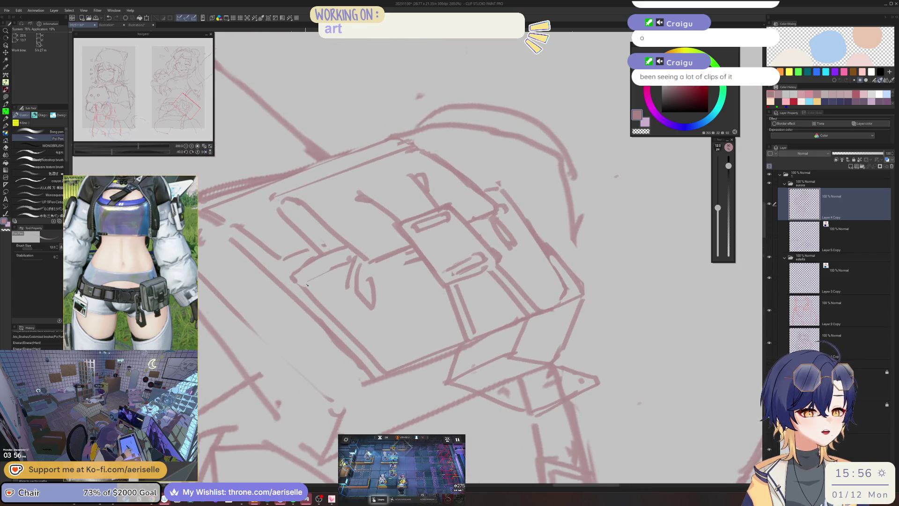
{"action": "left_click_drag", "start_coordinate": [308, 284], "coordinate": [329, 267]}
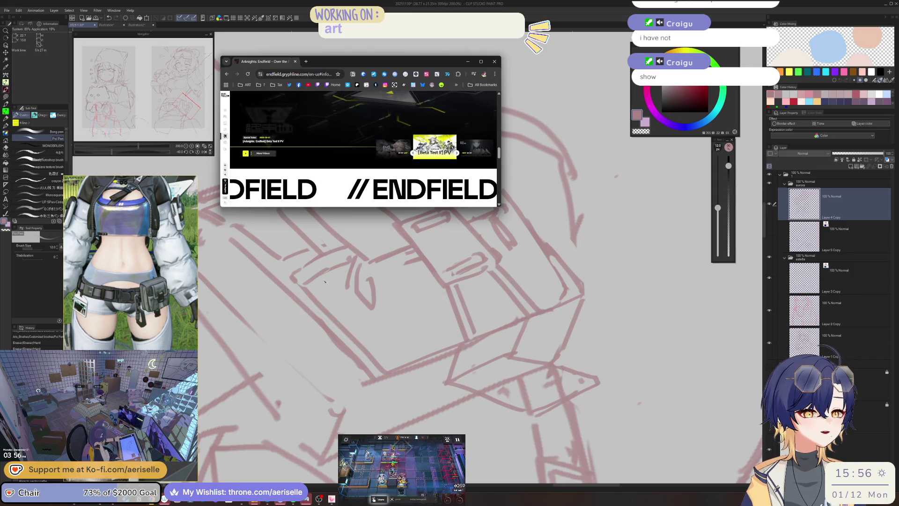
Enlarge the browser, feature Alesh, and compare the 3D model with the 2D artwork
{"action": "left_click_drag", "start_coordinate": [499, 213], "coordinate": [717, 446]}
{"action": "scroll", "coordinate": [290, 235], "scroll_direction": "up", "scroll_amount": 2}
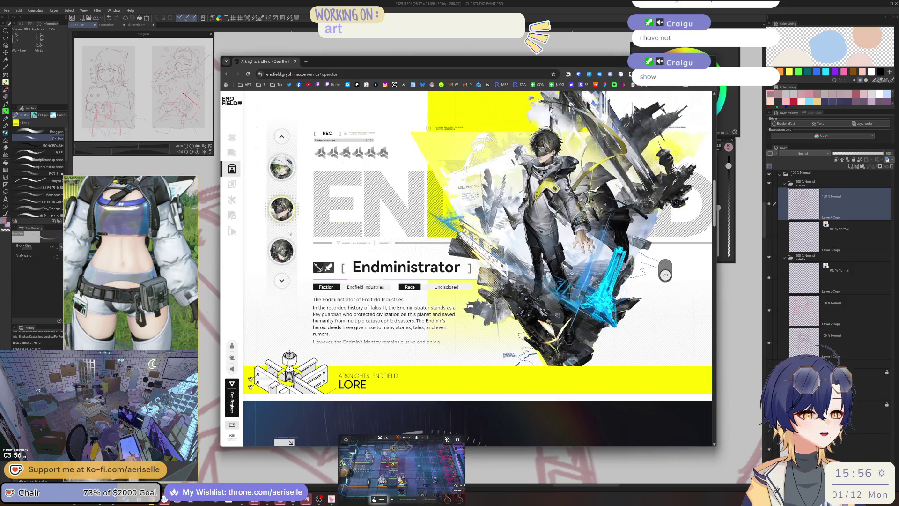
{"action": "left_click", "coordinate": [281, 138]}
{"action": "left_click", "coordinate": [281, 138]}
{"action": "left_click", "coordinate": [282, 137]}
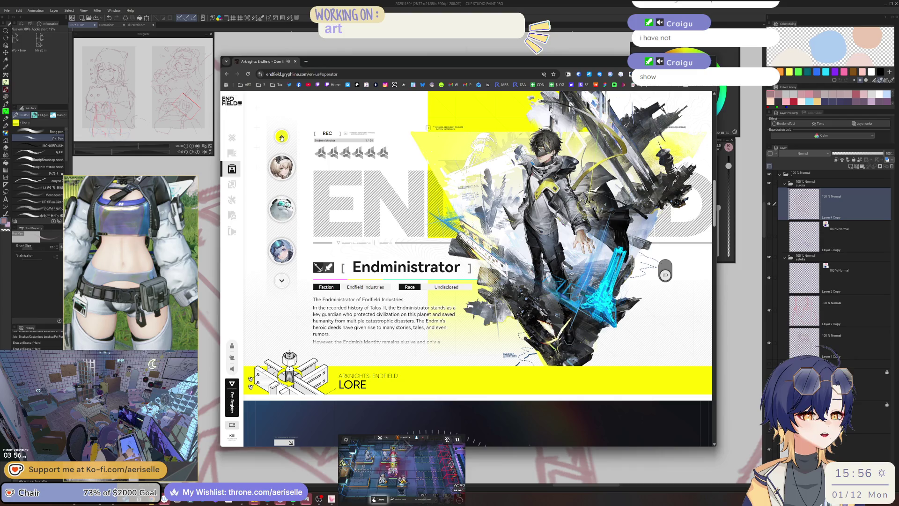
{"action": "left_click", "coordinate": [281, 137]}
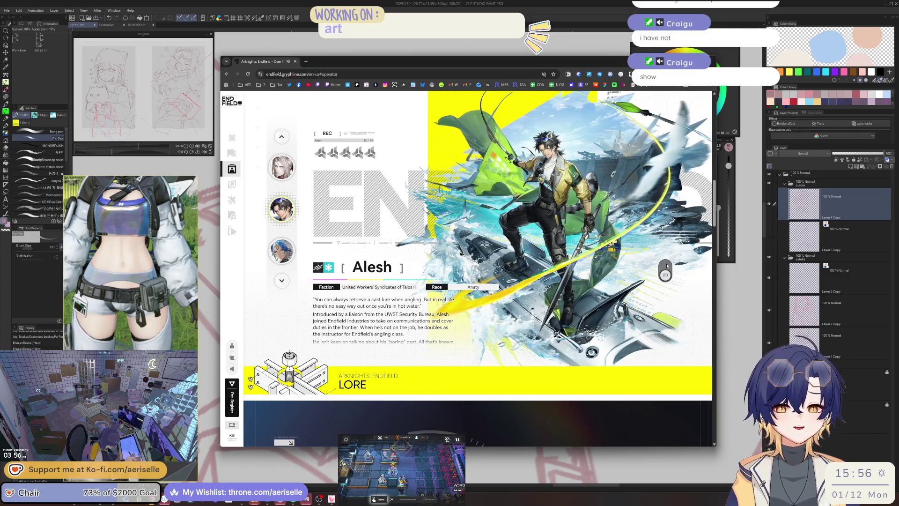
{"action": "left_click", "coordinate": [667, 265]}
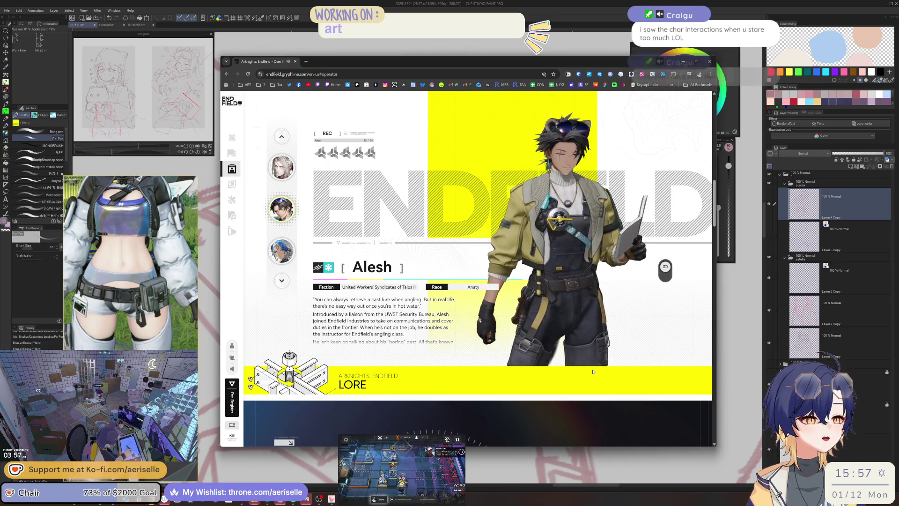
{"action": "left_click", "coordinate": [667, 275]}
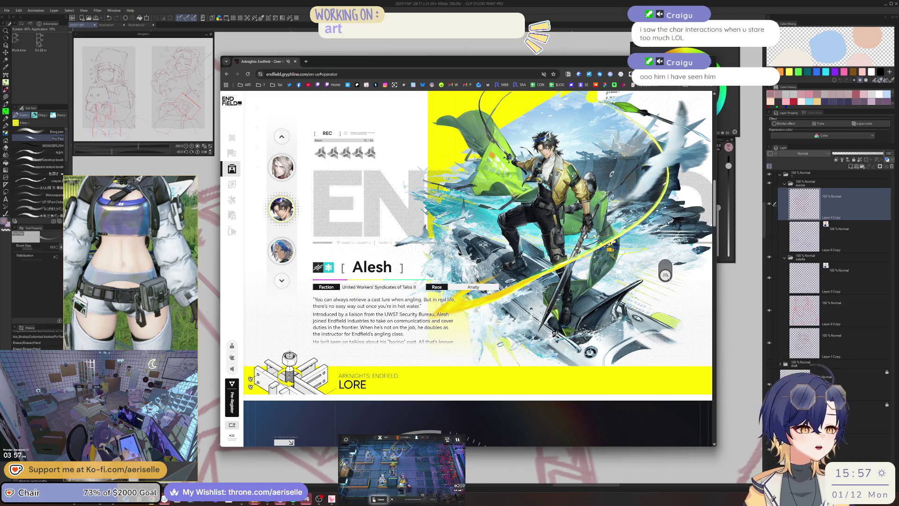
Browse operators from Pogranichnik through Estella and view Estella as a 3D model
{"action": "left_click", "coordinate": [282, 167]}
{"action": "left_click", "coordinate": [283, 167]}
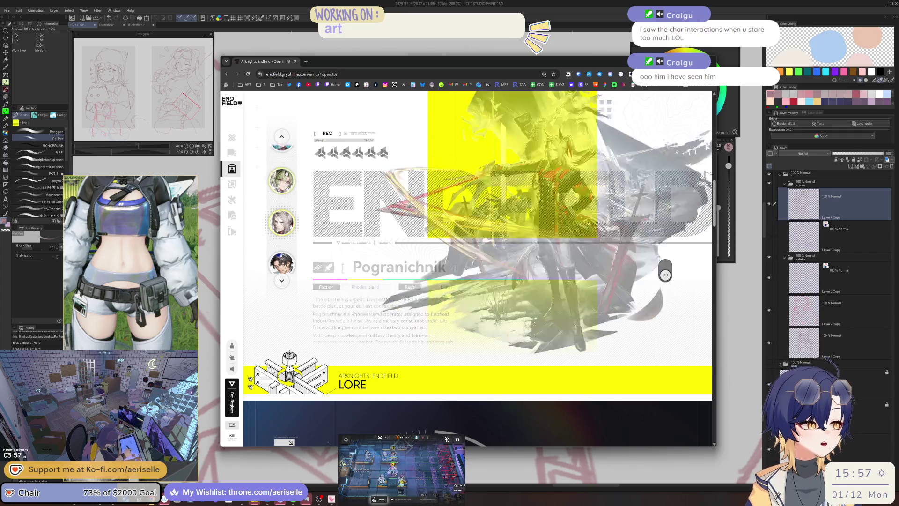
{"action": "left_click", "coordinate": [285, 171]}
{"action": "left_click", "coordinate": [285, 172]}
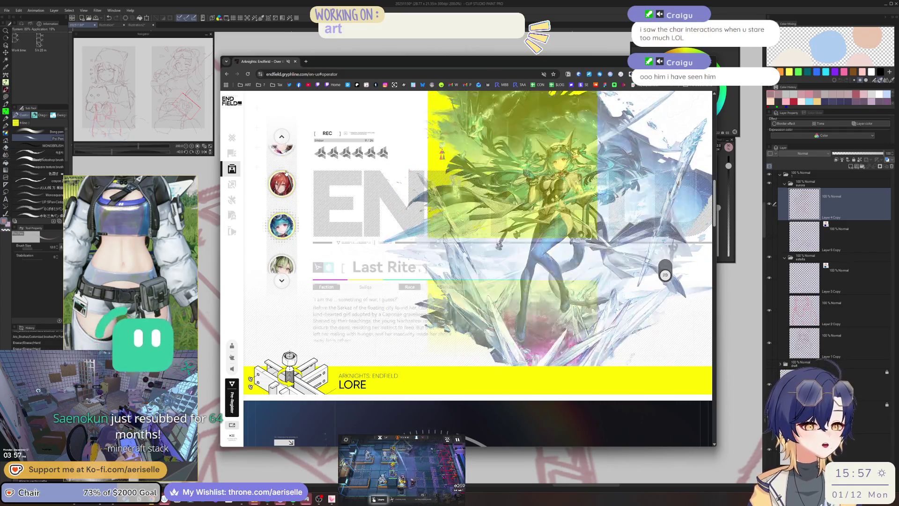
{"action": "left_click", "coordinate": [285, 172]}
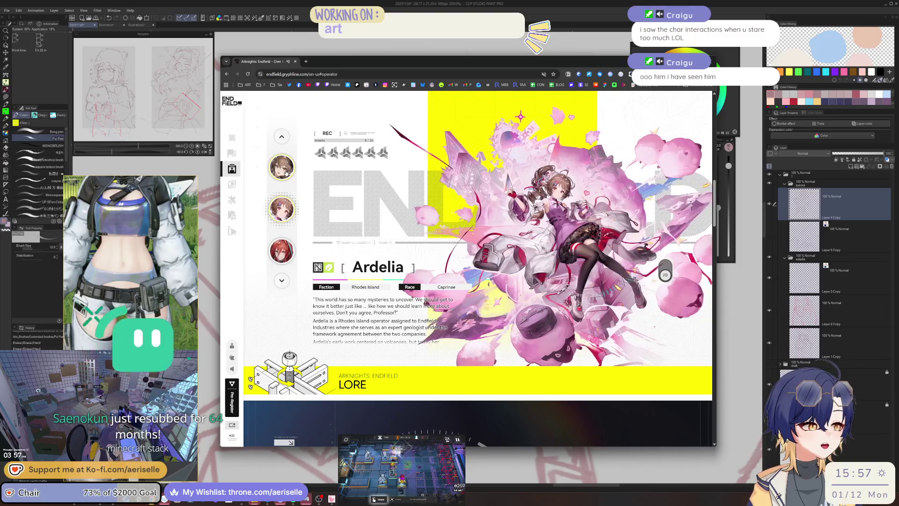
{"action": "left_click", "coordinate": [286, 172]}
{"action": "left_click", "coordinate": [286, 172]}
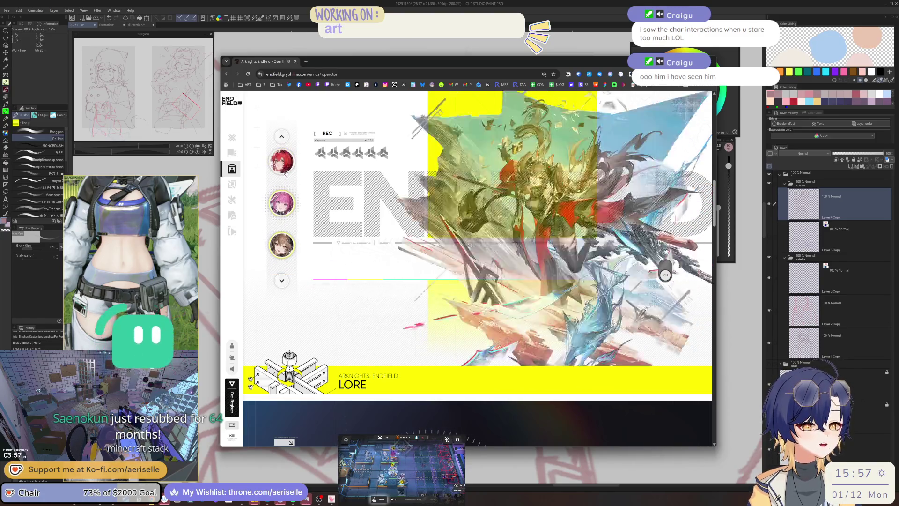
{"action": "left_click", "coordinate": [286, 172]}
{"action": "left_click", "coordinate": [286, 172]}
{"action": "left_click", "coordinate": [286, 172]}
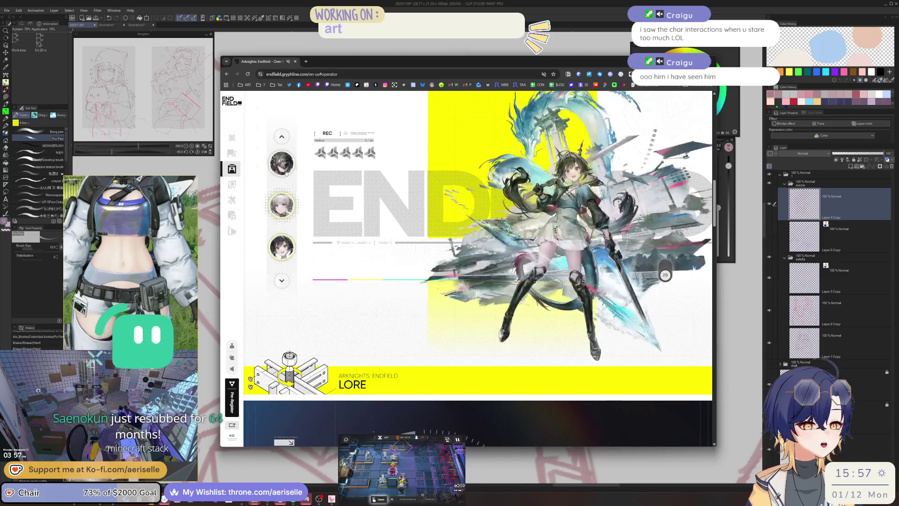
{"action": "left_click", "coordinate": [286, 172]}
{"action": "left_click", "coordinate": [286, 172]}
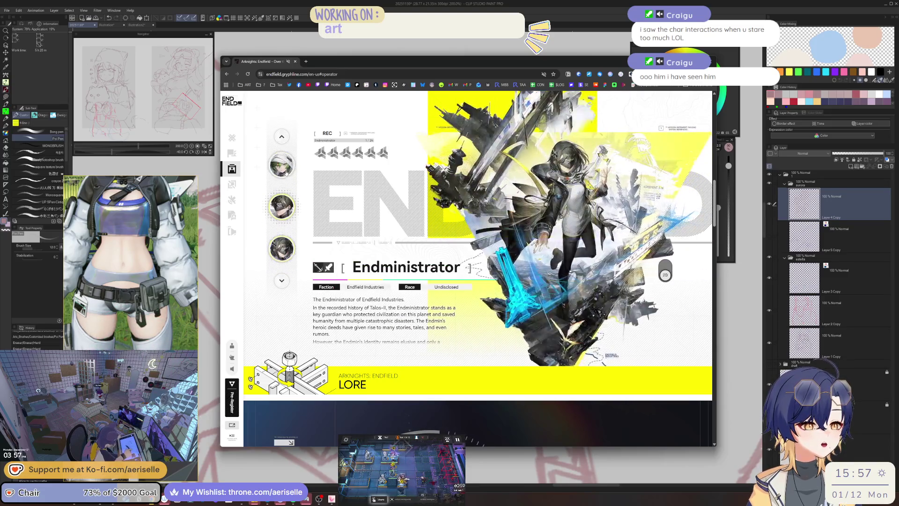
{"action": "left_click", "coordinate": [286, 172]}
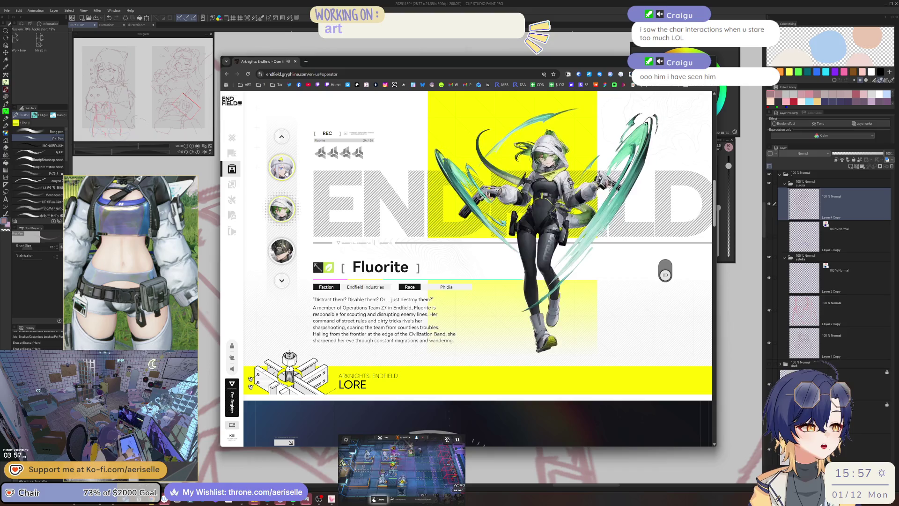
{"action": "left_click", "coordinate": [286, 172]}
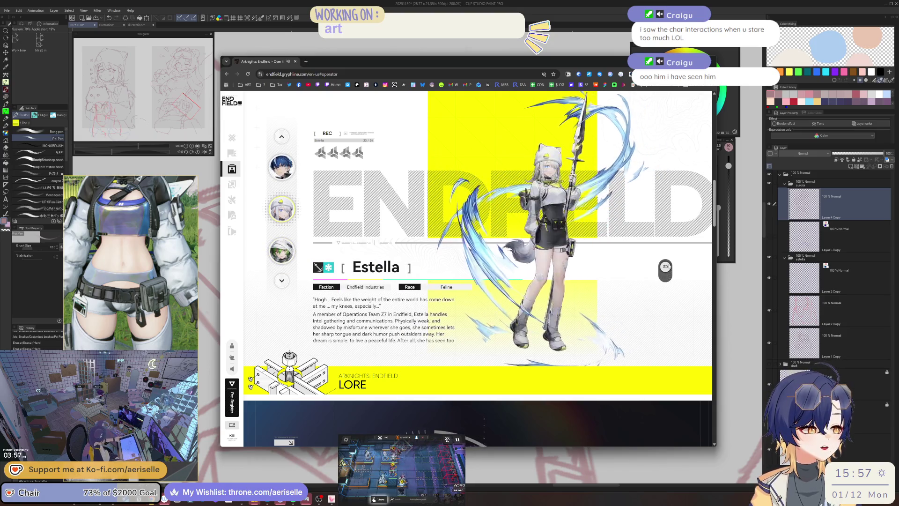
{"action": "left_click", "coordinate": [666, 267]}
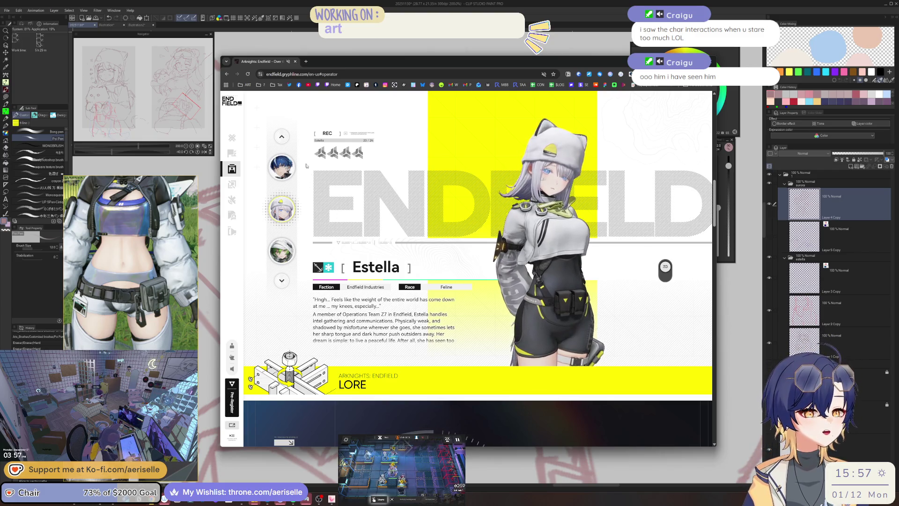
{"action": "left_click", "coordinate": [282, 136]}
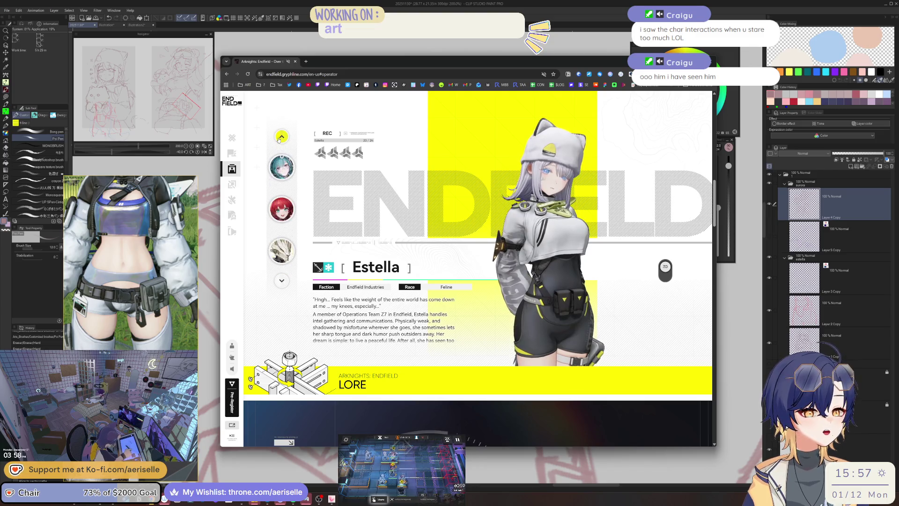
{"action": "left_click", "coordinate": [280, 137]}
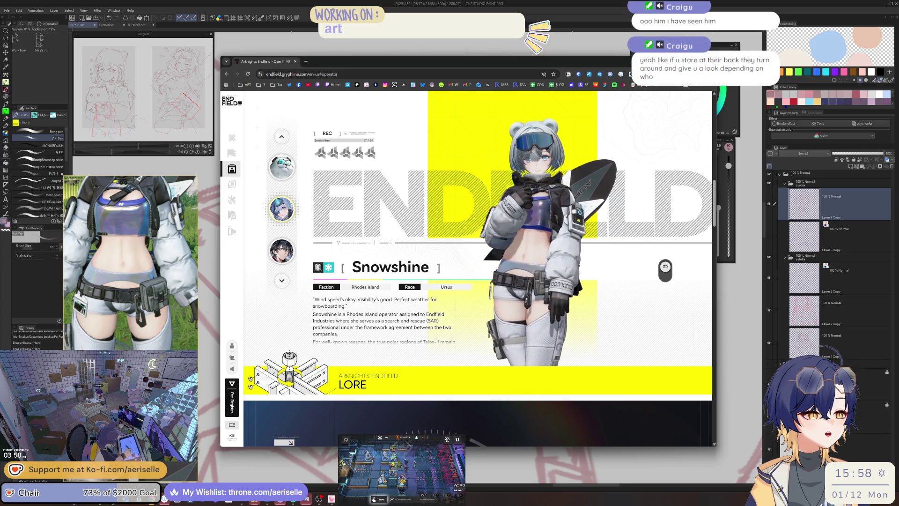
{"action": "left_click", "coordinate": [708, 61]}
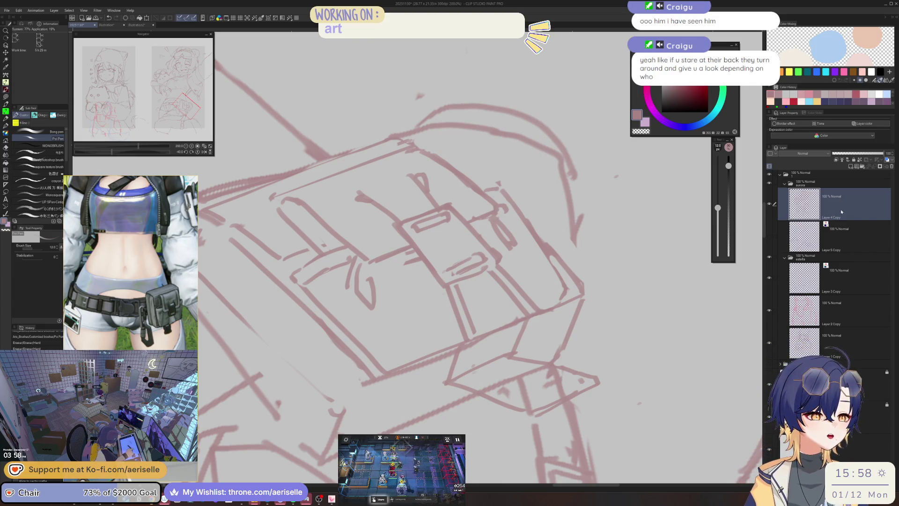
Tilt the view and erase stray strokes along the pouch's lower edge
{"action": "key", "text": "minus"}
{"action": "key", "text": "minus"}
{"action": "key", "text": "minus"}
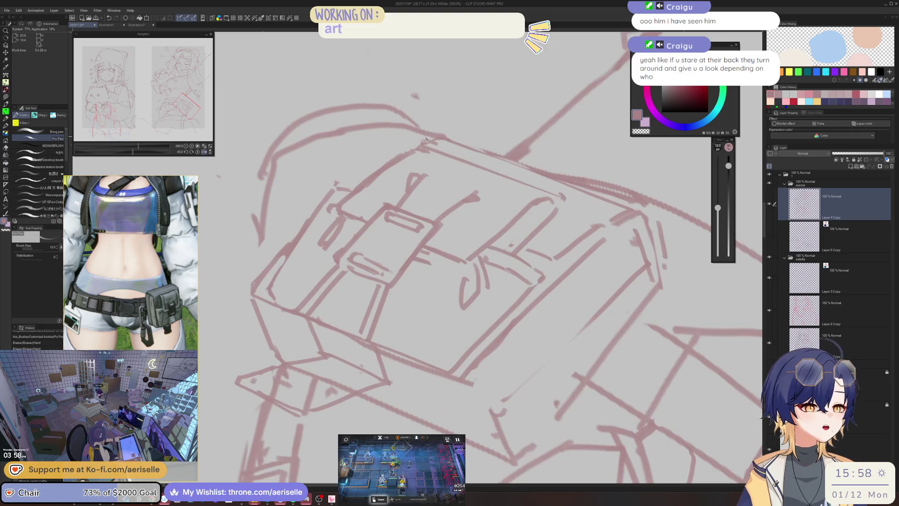
{"action": "key", "text": "e"}
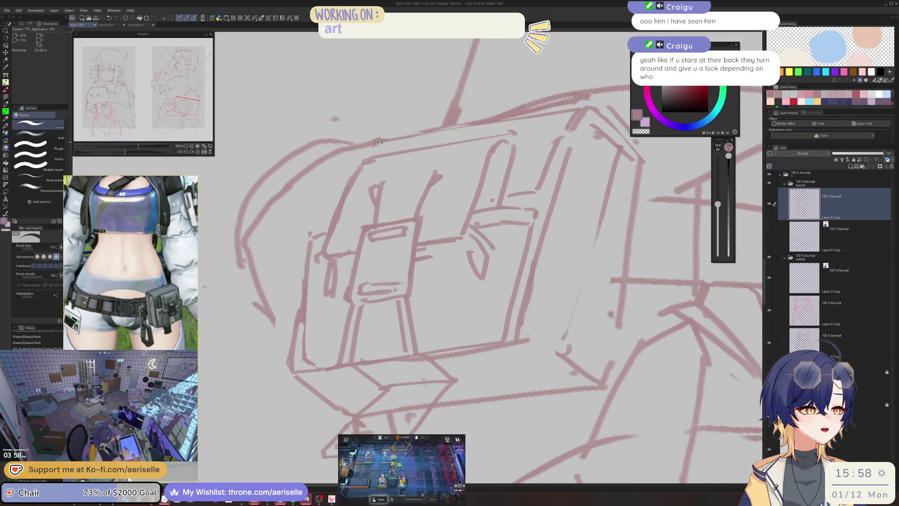
{"action": "key", "text": "p"}
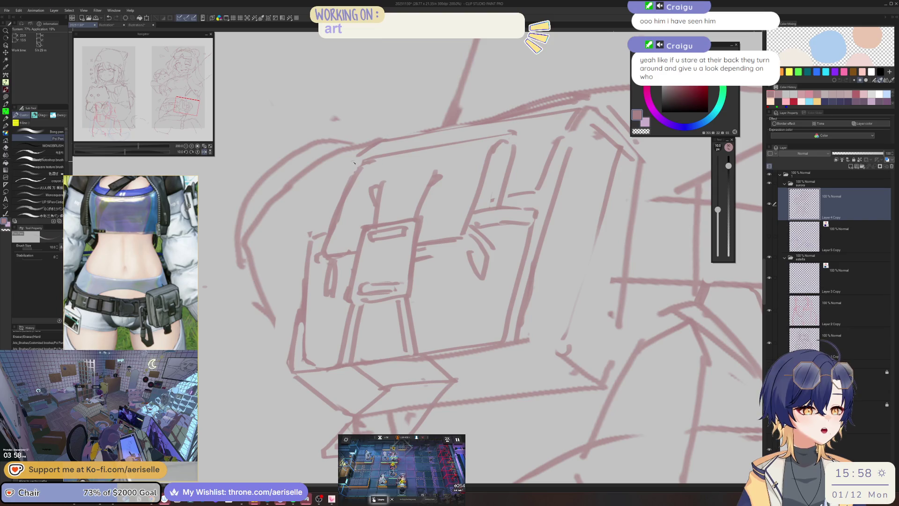
{"action": "scroll", "coordinate": [355, 163], "scroll_direction": "down", "scroll_amount": 4}
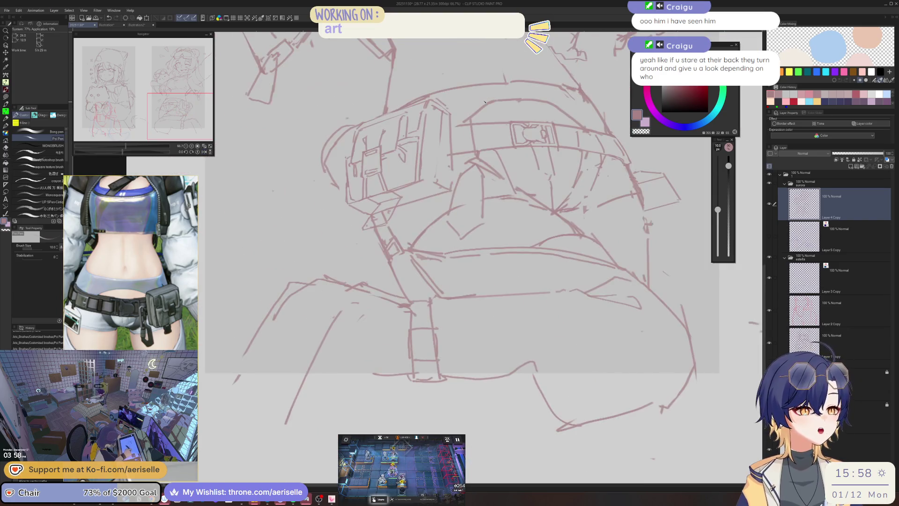
{"action": "scroll", "coordinate": [325, 135], "scroll_direction": "up", "scroll_amount": 4}
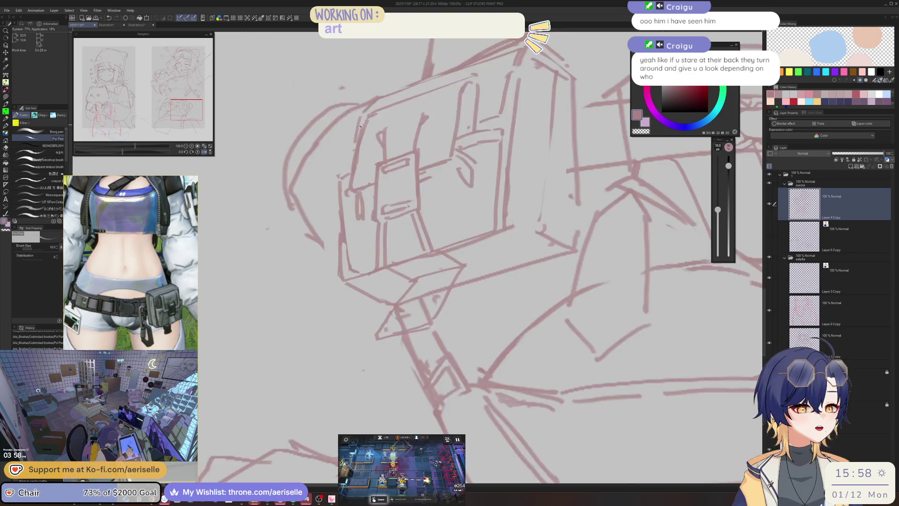
{"action": "scroll", "coordinate": [359, 126], "scroll_direction": "down", "scroll_amount": 4}
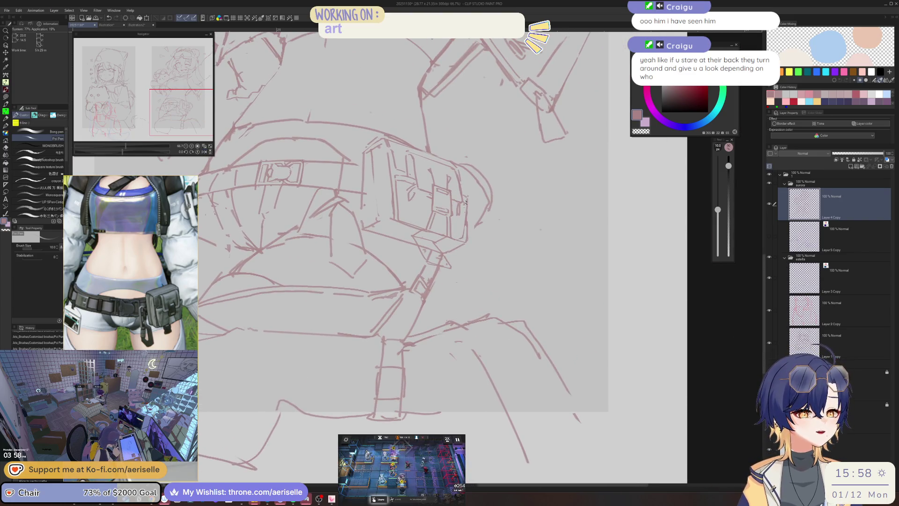
{"action": "key", "text": "minus"}
{"action": "key", "text": "minus"}
{"action": "scroll", "coordinate": [376, 237], "scroll_direction": "up", "scroll_amount": 4}
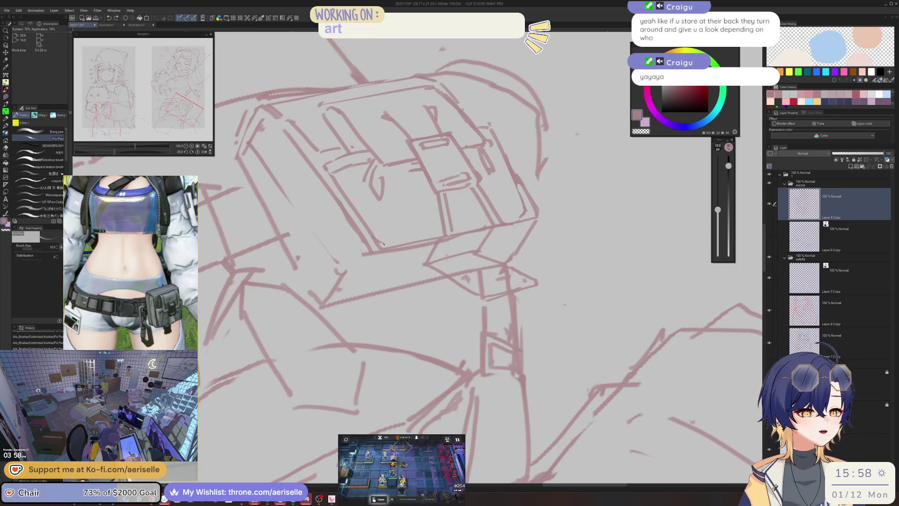
{"action": "left_click_drag", "start_coordinate": [381, 242], "coordinate": [514, 217]}
Level the view and touch up the pouch lines, alternating eraser and pen
{"action": "key", "text": "asciicircum"}
{"action": "key", "text": "asciicircum"}
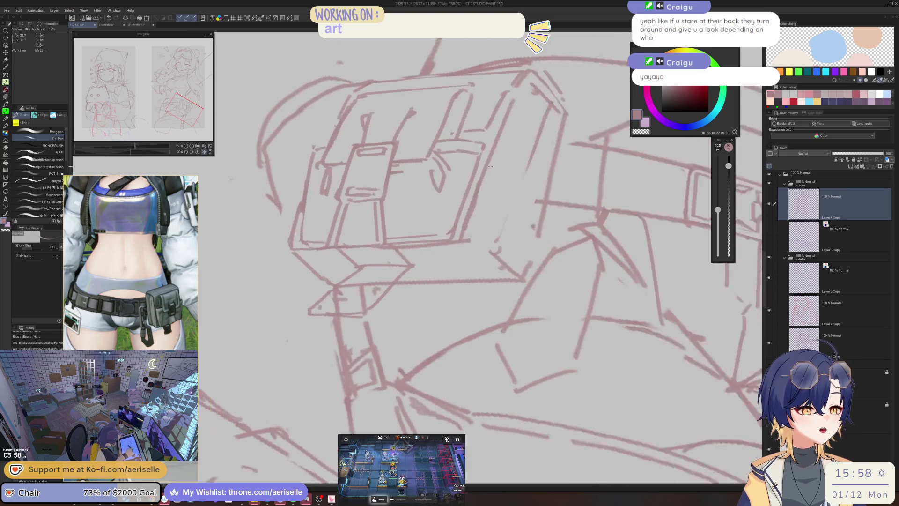
{"action": "key", "text": "e"}
{"action": "key", "text": "p"}
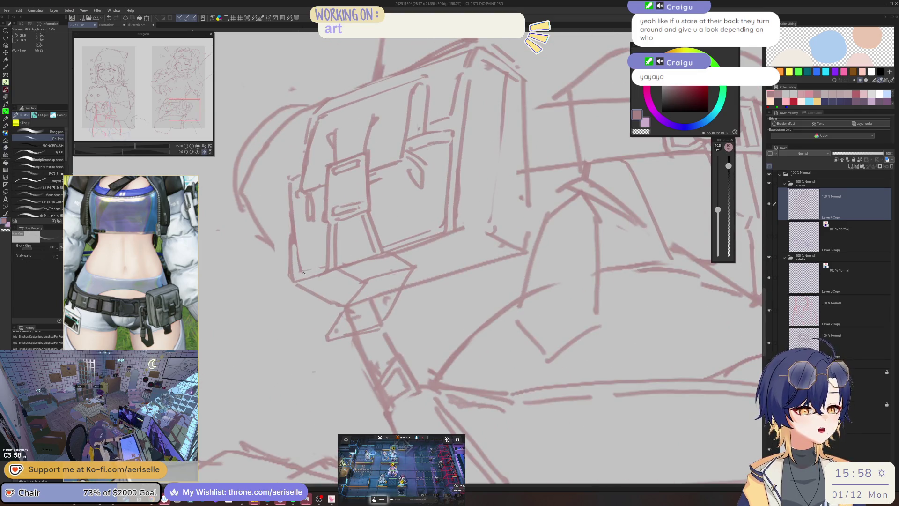
{"action": "key", "text": "e"}
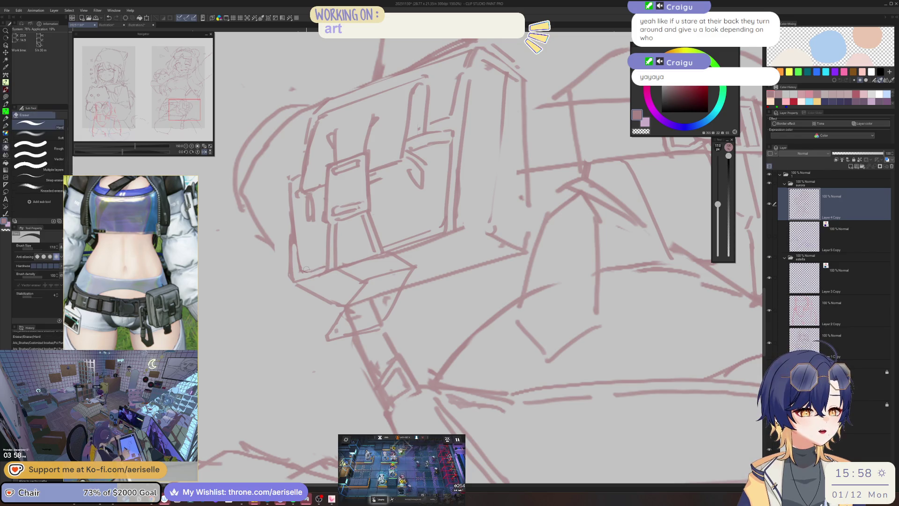
{"action": "key", "text": "p"}
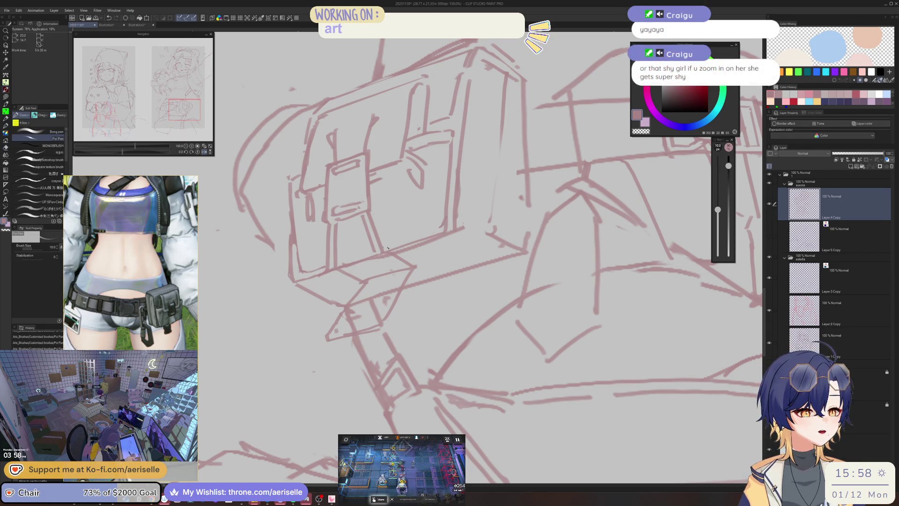
{"action": "key", "text": "e"}
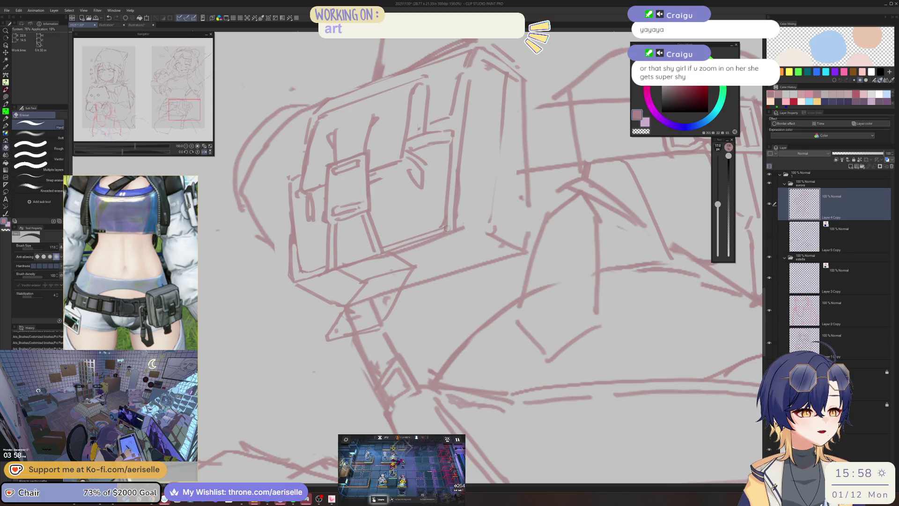
{"action": "key", "text": "p"}
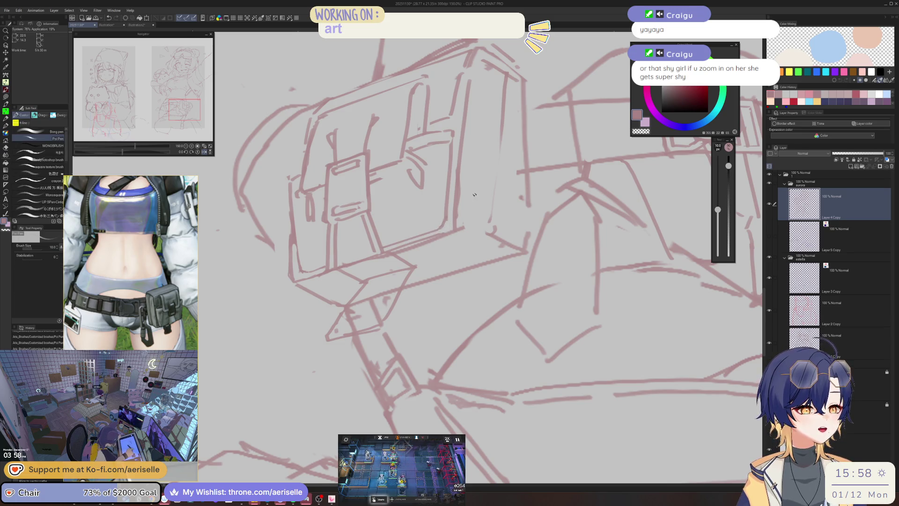
{"action": "key", "text": "h"}
Tilt the view to the bag's angle, then zoom out to see the whole sketch upright
{"action": "left_click_drag", "start_coordinate": [487, 186], "coordinate": [423, 183]}
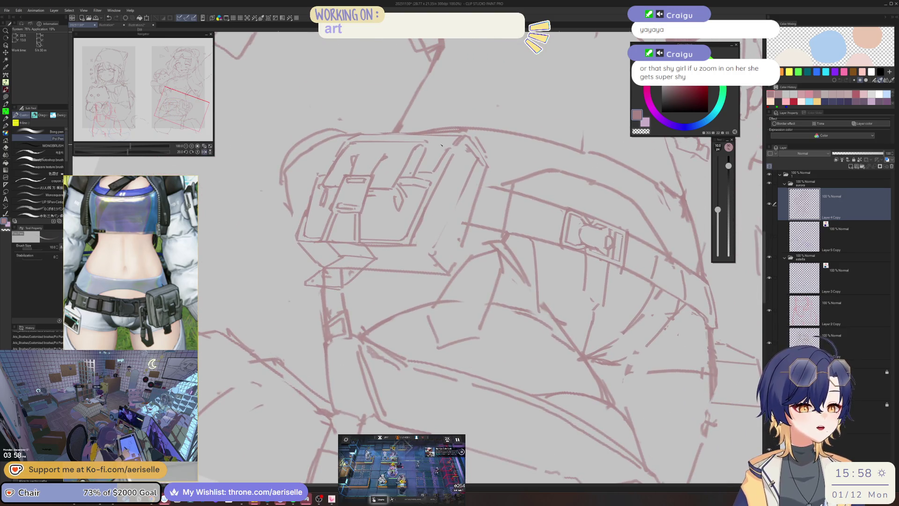
{"action": "scroll", "coordinate": [418, 199], "scroll_direction": "up", "scroll_amount": 2}
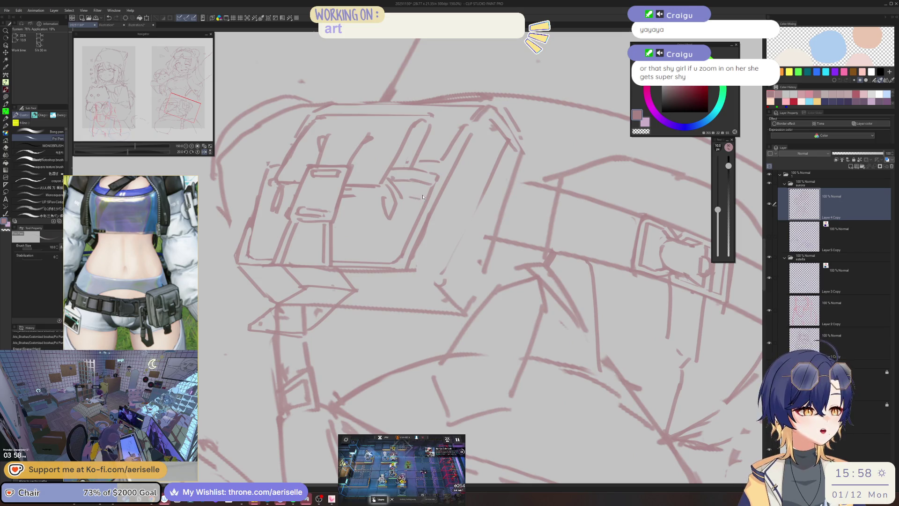
{"action": "scroll", "coordinate": [411, 218], "scroll_direction": "down", "scroll_amount": 2}
{"action": "scroll", "coordinate": [543, 112], "scroll_direction": "down", "scroll_amount": 3}
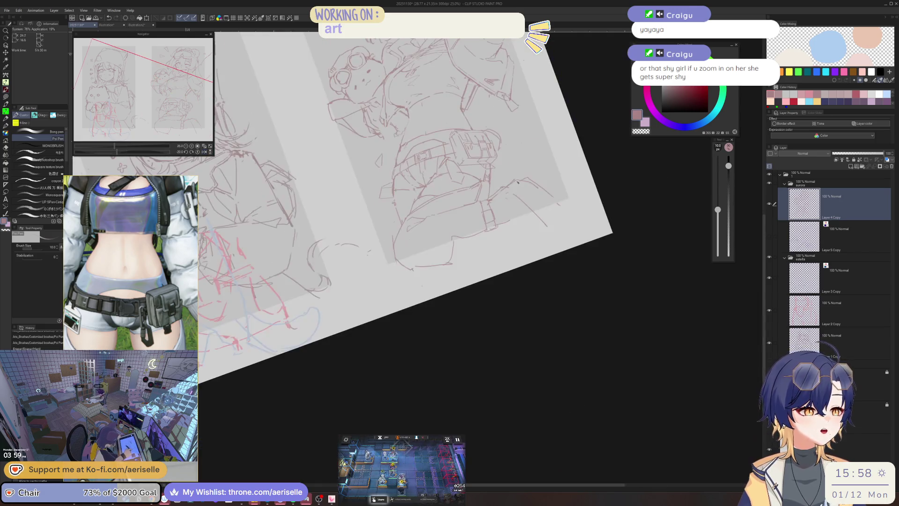
{"action": "left_click_drag", "start_coordinate": [543, 112], "coordinate": [368, 191]}
{"action": "scroll", "coordinate": [369, 192], "scroll_direction": "up", "scroll_amount": 3}
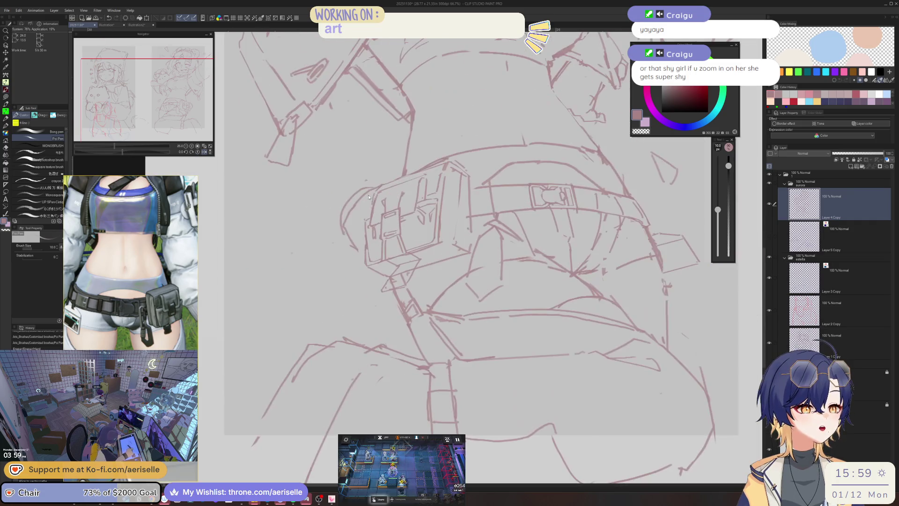
{"action": "key", "text": "e"}
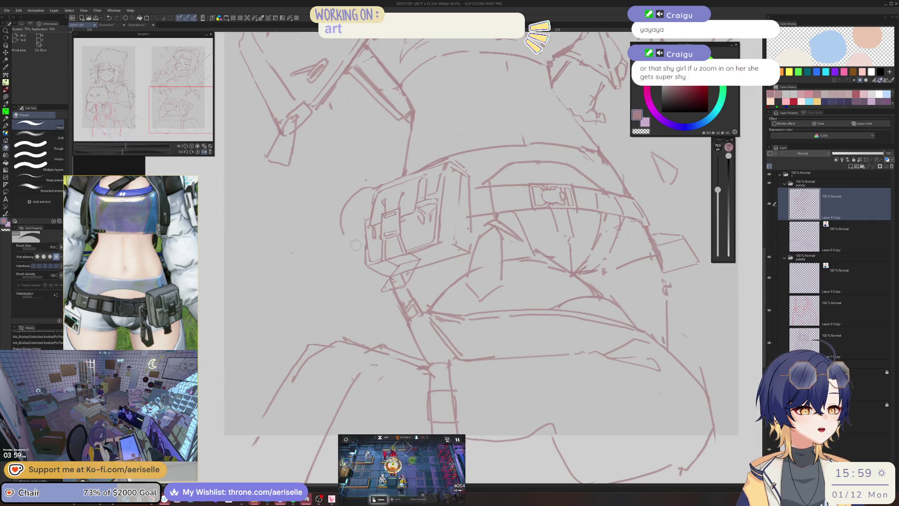
{"action": "key", "text": "p"}
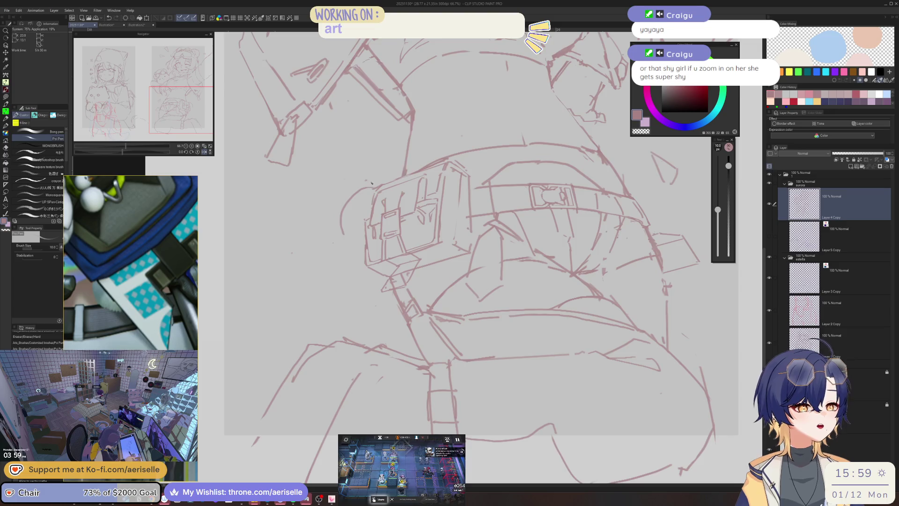
Lasso the rounded shape beside the pouch and move it above the pouch's top edge
{"action": "key", "text": "m"}
{"action": "scroll", "coordinate": [375, 191], "scroll_direction": "up", "scroll_amount": 4}
{"action": "mouse_move", "coordinate": [379, 183]}
{"action": "left_mouse_down"}
{"action": "mouse_move", "coordinate": [290, 279]}
{"action": "mouse_move", "coordinate": [344, 328]}
{"action": "left_mouse_up"}
{"action": "scroll", "coordinate": [356, 227], "scroll_direction": "down", "scroll_amount": 4}
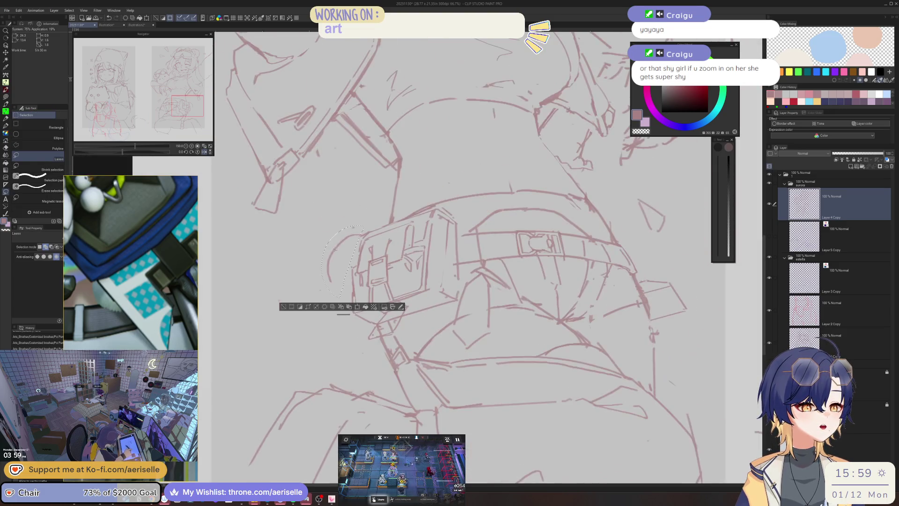
{"action": "key", "text": "k"}
{"action": "key", "text": "Delete"}
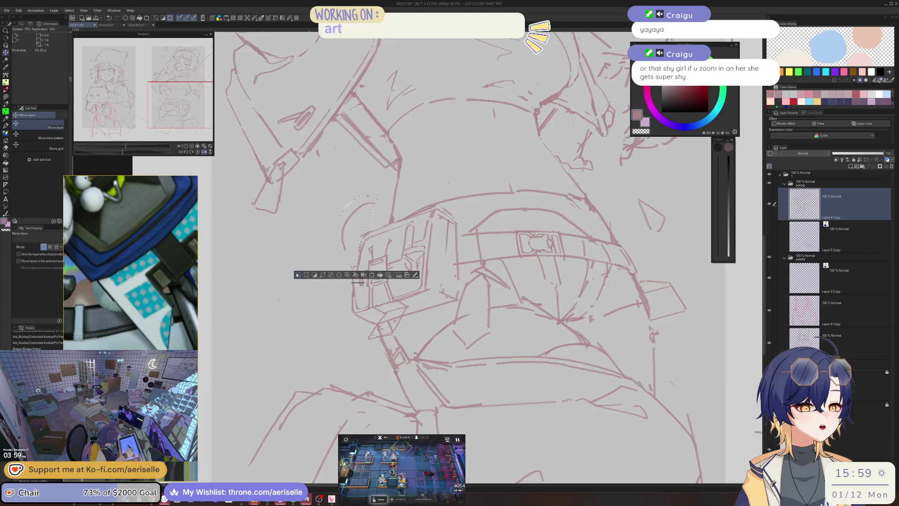
{"action": "key", "text": "ctrl+d"}
{"action": "scroll", "coordinate": [443, 247], "scroll_direction": "down", "scroll_amount": 2}
{"action": "scroll", "coordinate": [446, 239], "scroll_direction": "up", "scroll_amount": 3}
Extend the curve's left end with a short pen stroke and add another sketch stroke
{"action": "key", "text": "p"}
{"action": "left_click_drag", "start_coordinate": [431, 233], "coordinate": [439, 229]}
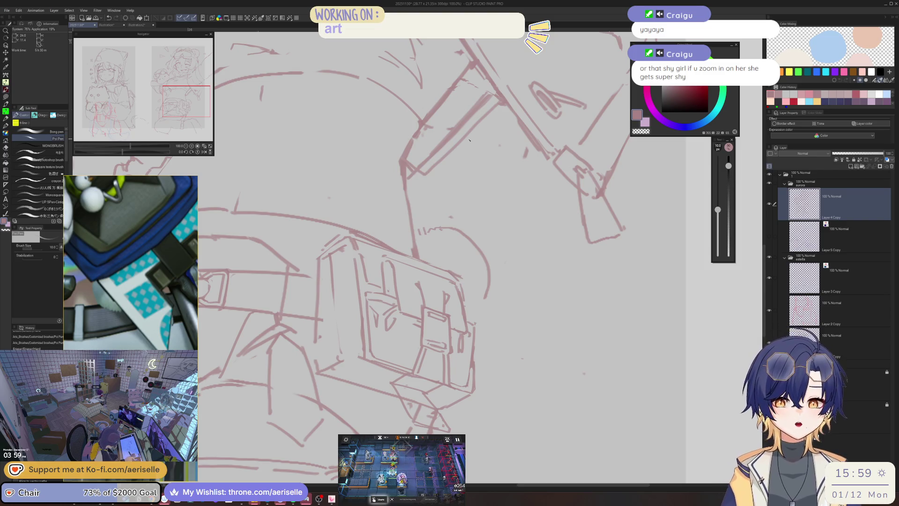
{"action": "left_click_drag", "start_coordinate": [466, 241], "coordinate": [483, 291]}
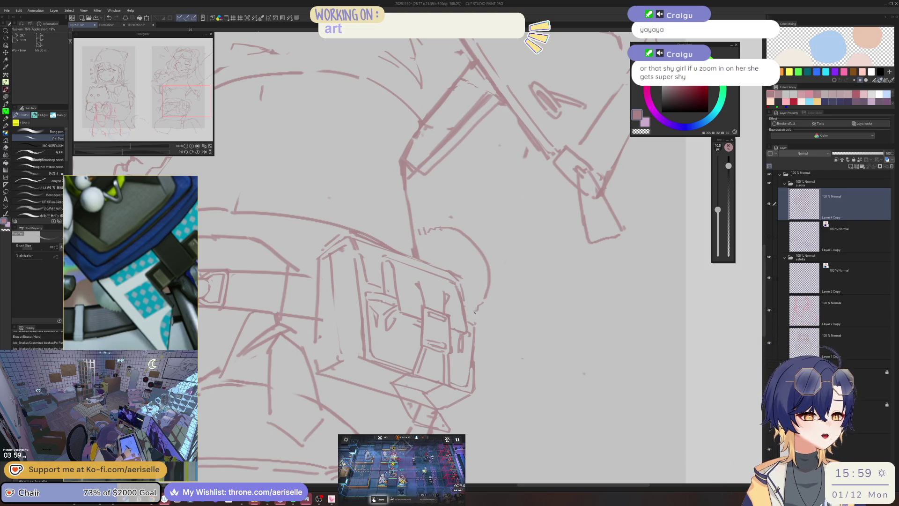
{"action": "scroll", "coordinate": [543, 263], "scroll_direction": "down", "scroll_amount": 4}
{"action": "scroll", "coordinate": [515, 228], "scroll_direction": "up", "scroll_amount": 5}
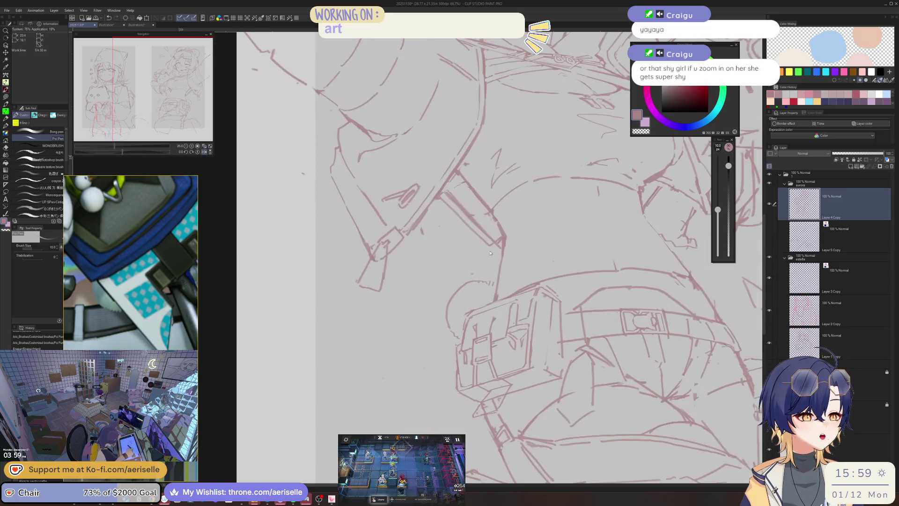
Erase the inner diagonal line of the belt strap
{"action": "key", "text": "e"}
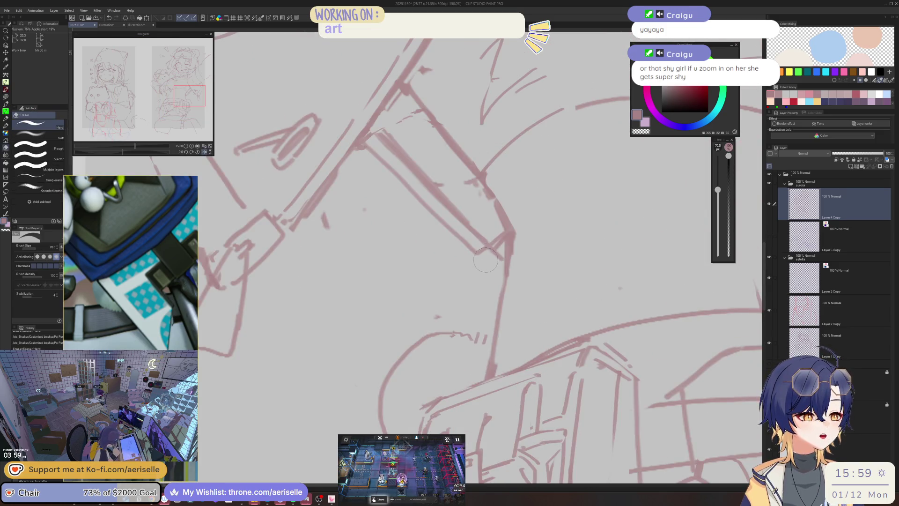
{"action": "scroll", "coordinate": [515, 229], "scroll_direction": "down", "scroll_amount": 4}
{"action": "scroll", "coordinate": [528, 216], "scroll_direction": "up", "scroll_amount": 2}
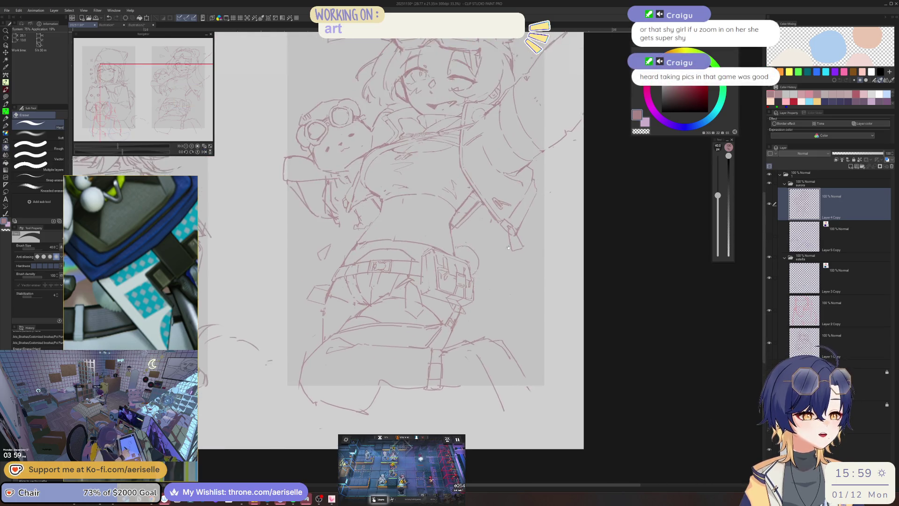
{"action": "left_click_drag", "start_coordinate": [440, 237], "coordinate": [458, 204]}
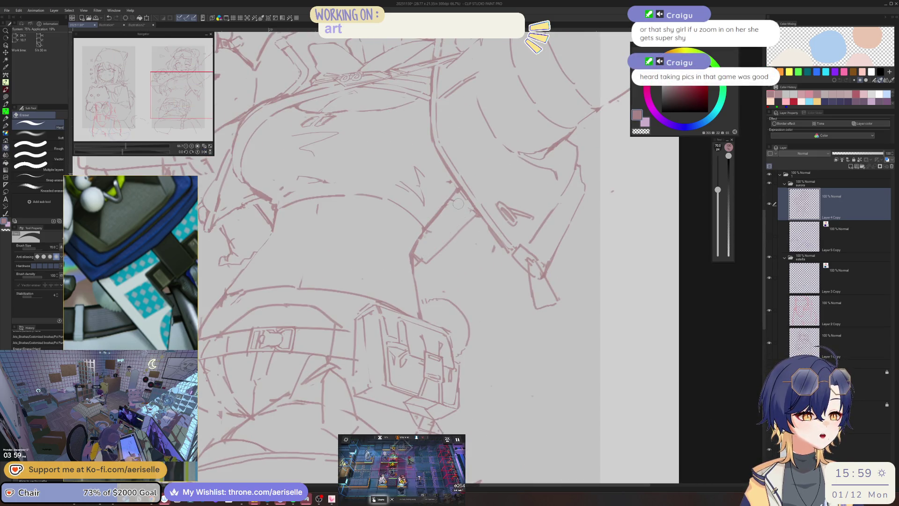
{"action": "scroll", "coordinate": [458, 203], "scroll_direction": "down", "scroll_amount": 2}
Mirror the canvas view to check the sketch, then save it with Ctrl+S
{"action": "key", "text": "h"}
{"action": "scroll", "coordinate": [466, 215], "scroll_direction": "up", "scroll_amount": 2}
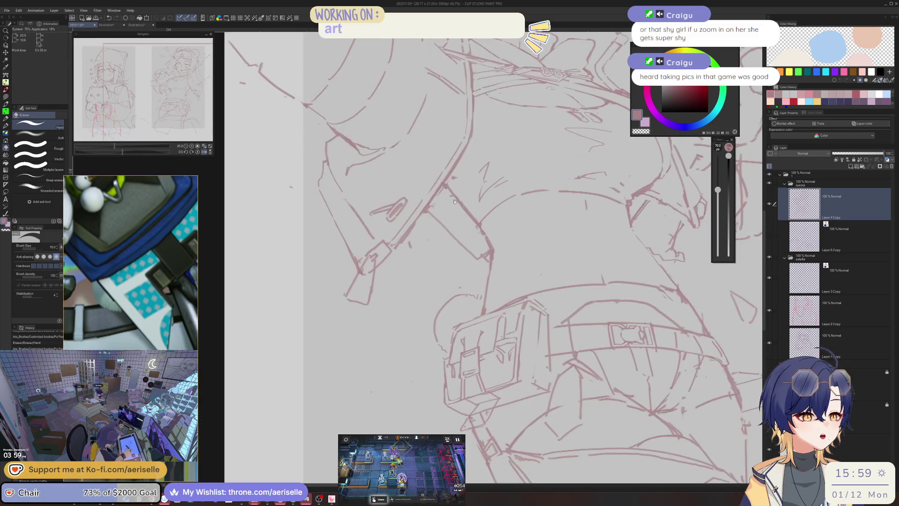
{"action": "scroll", "coordinate": [444, 204], "scroll_direction": "up", "scroll_amount": 3}
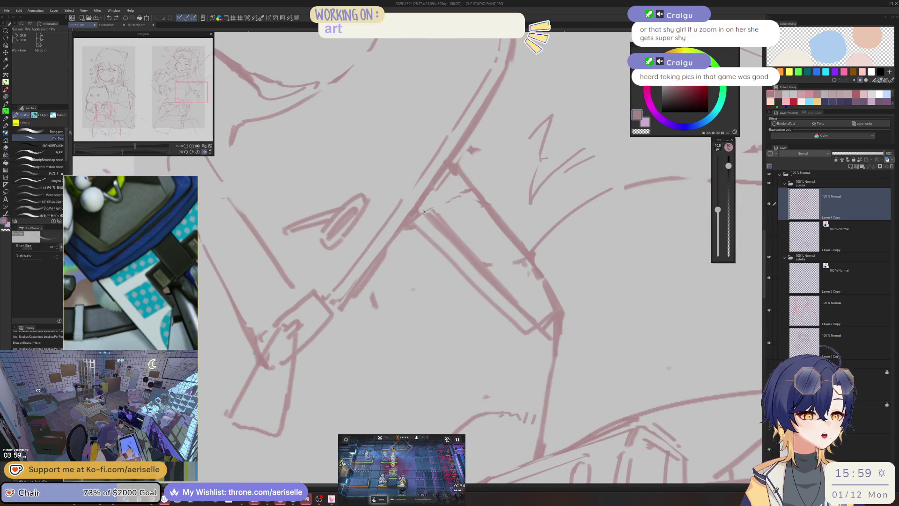
{"action": "scroll", "coordinate": [457, 190], "scroll_direction": "down", "scroll_amount": 4}
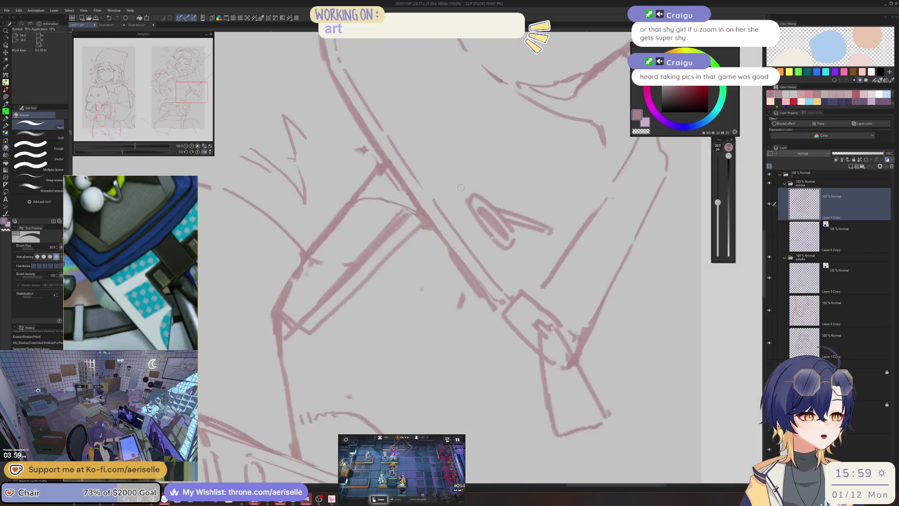
{"action": "key", "text": "ctrl+s"}
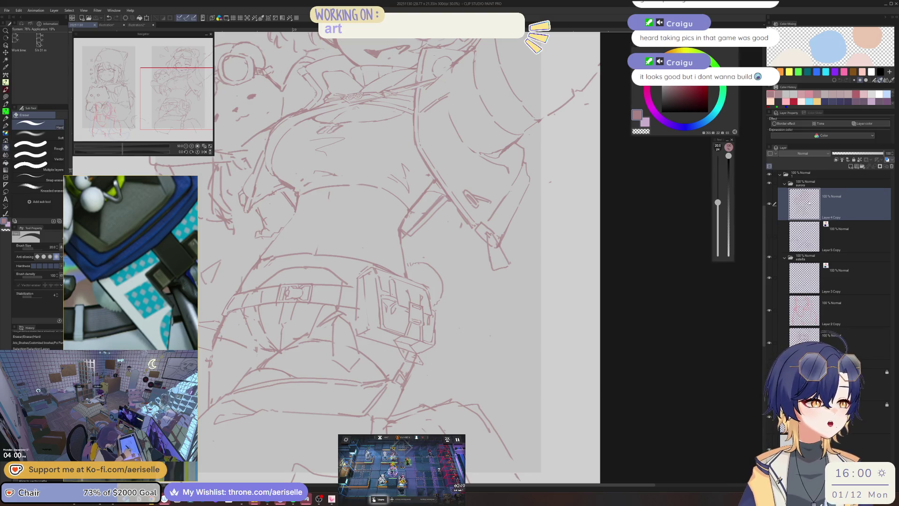
With the view mirrored again, erase stray lines around the strap and pouch
{"action": "key", "text": "h"}
{"action": "scroll", "coordinate": [383, 213], "scroll_direction": "up", "scroll_amount": 2}
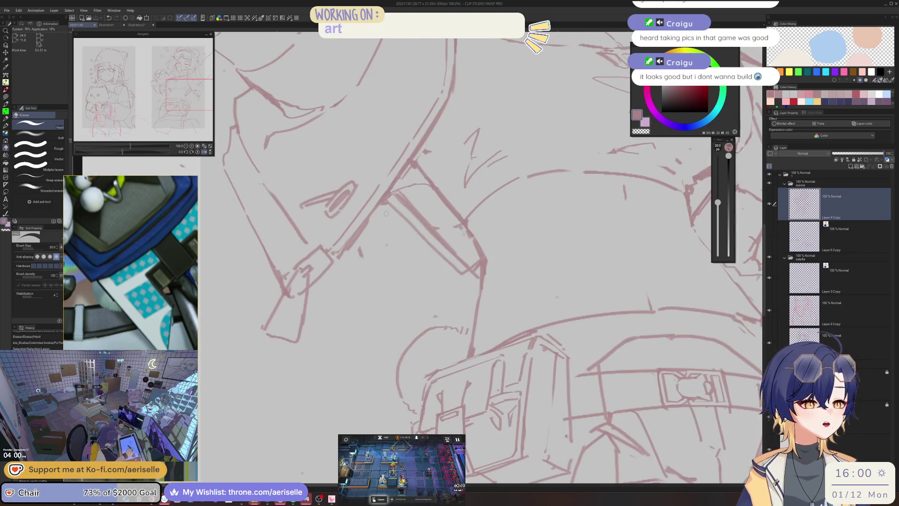
{"action": "key", "text": "ctrl+d"}
{"action": "left_click_drag", "start_coordinate": [346, 238], "coordinate": [333, 268]}
{"action": "mouse_move", "coordinate": [375, 210]}
{"action": "left_mouse_down"}
{"action": "mouse_move", "coordinate": [341, 257]}
{"action": "mouse_move", "coordinate": [359, 253]}
{"action": "left_mouse_up"}
Flip the view back, tilt it slightly, and erase more of the strap lines
{"action": "key", "text": "h"}
{"action": "scroll", "coordinate": [444, 166], "scroll_direction": "down", "scroll_amount": 2}
{"action": "key", "text": "minus"}
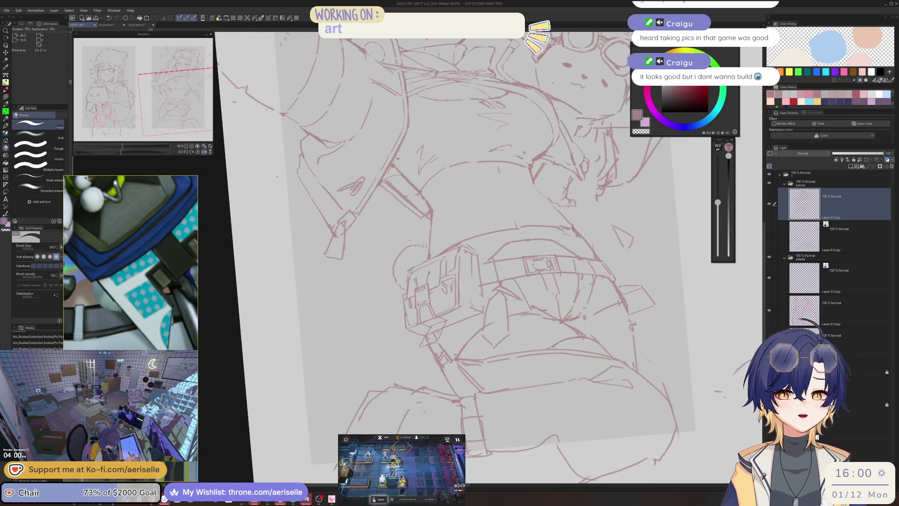
{"action": "scroll", "coordinate": [352, 171], "scroll_direction": "up", "scroll_amount": 5}
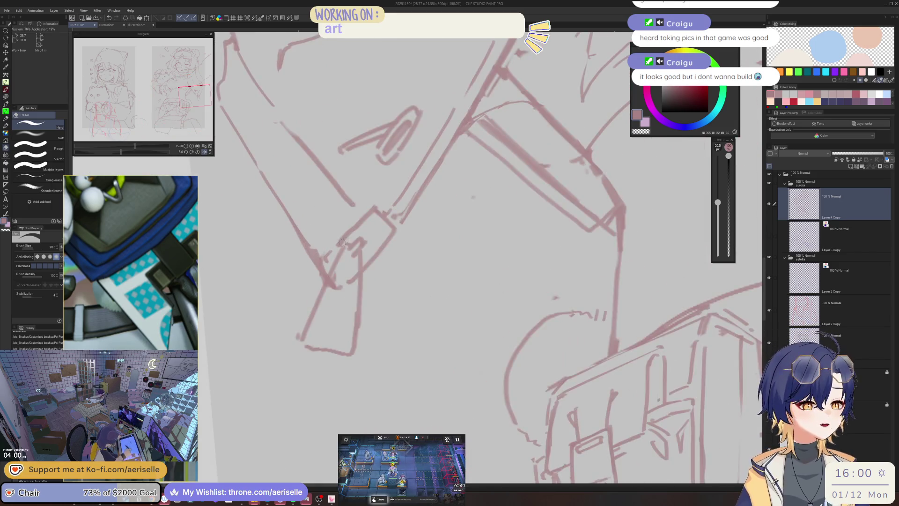
{"action": "left_click_drag", "start_coordinate": [367, 220], "coordinate": [332, 252]}
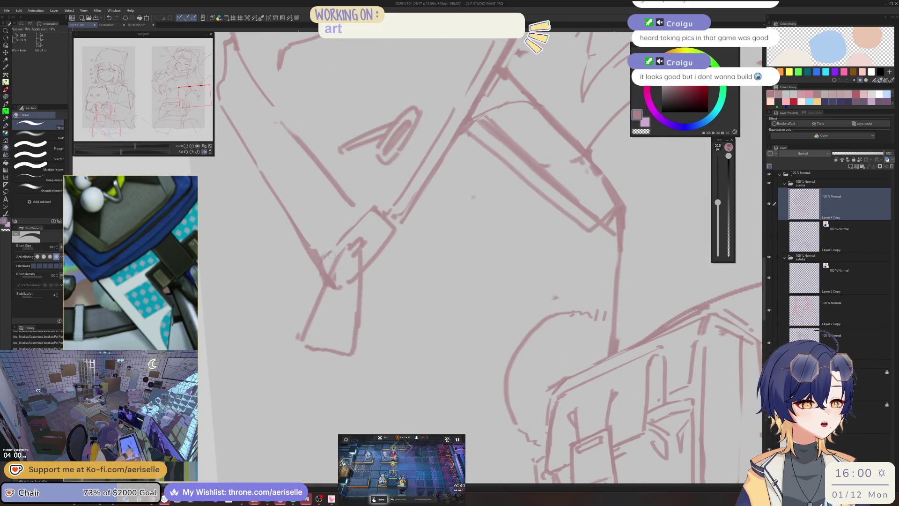
Lasso the lines at the figure's left hip
{"action": "key", "text": "p"}
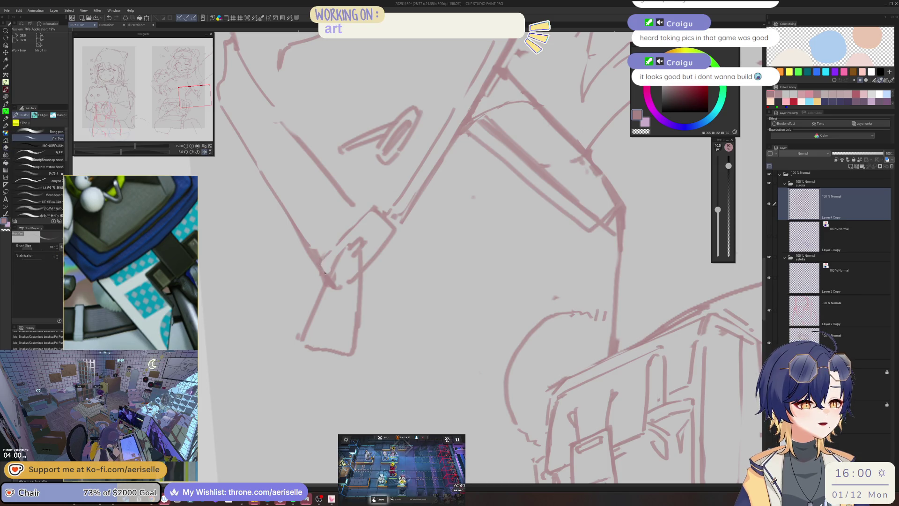
{"action": "scroll", "coordinate": [444, 228], "scroll_direction": "down", "scroll_amount": 5}
{"action": "left_click_drag", "start_coordinate": [444, 229], "coordinate": [422, 250]}
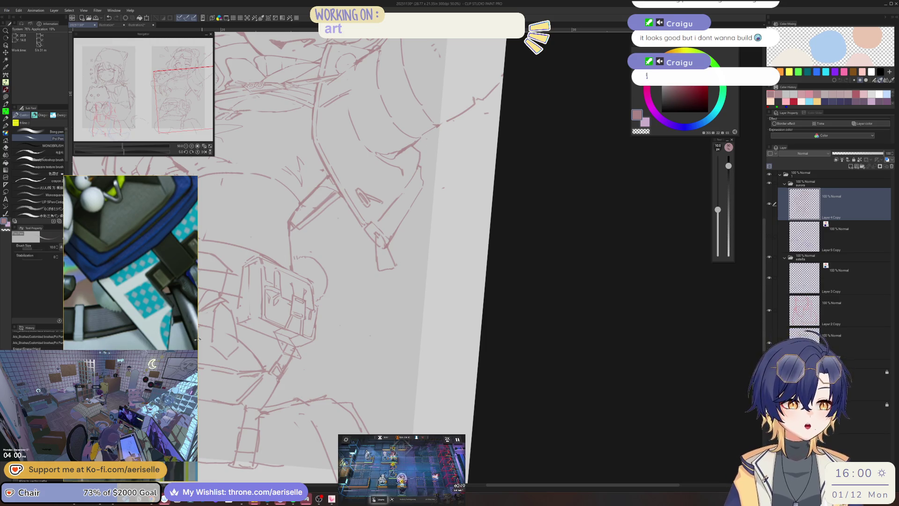
{"action": "scroll", "coordinate": [492, 185], "scroll_direction": "down", "scroll_amount": 5}
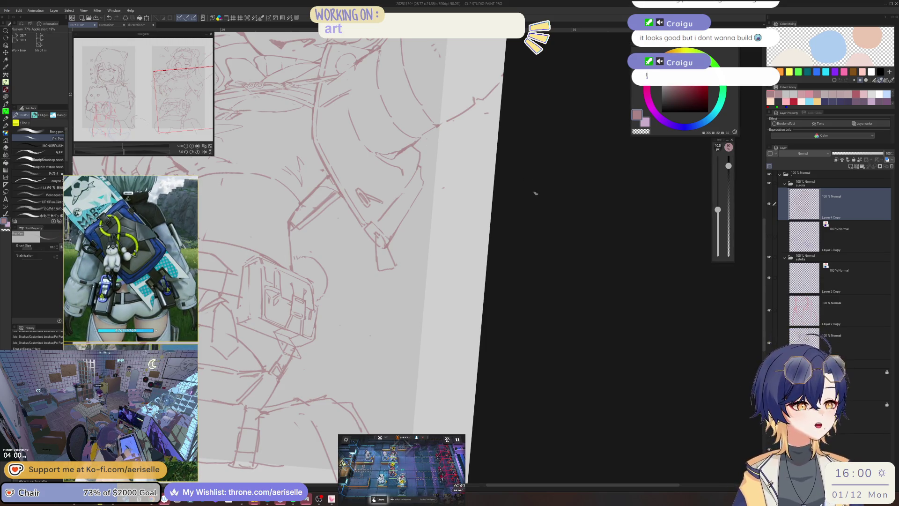
{"action": "scroll", "coordinate": [492, 185], "scroll_direction": "up", "scroll_amount": 5}
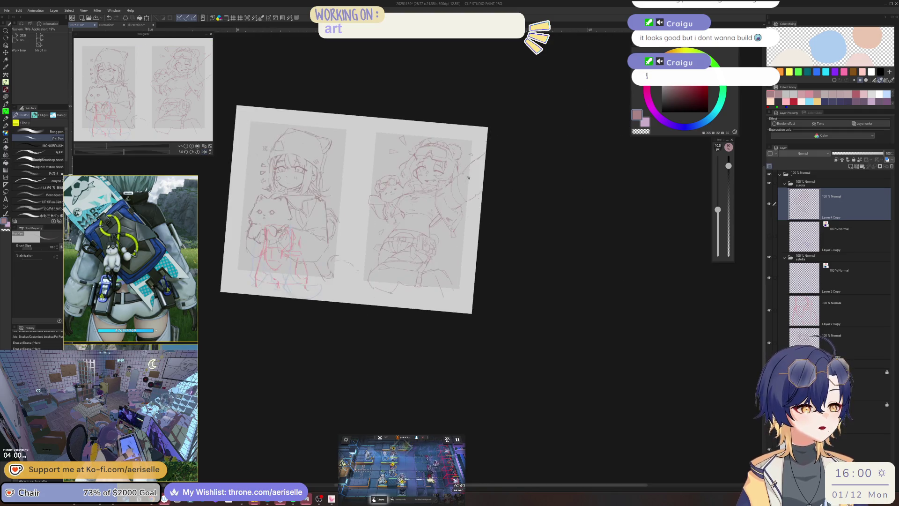
{"action": "scroll", "coordinate": [399, 244], "scroll_direction": "up", "scroll_amount": 4}
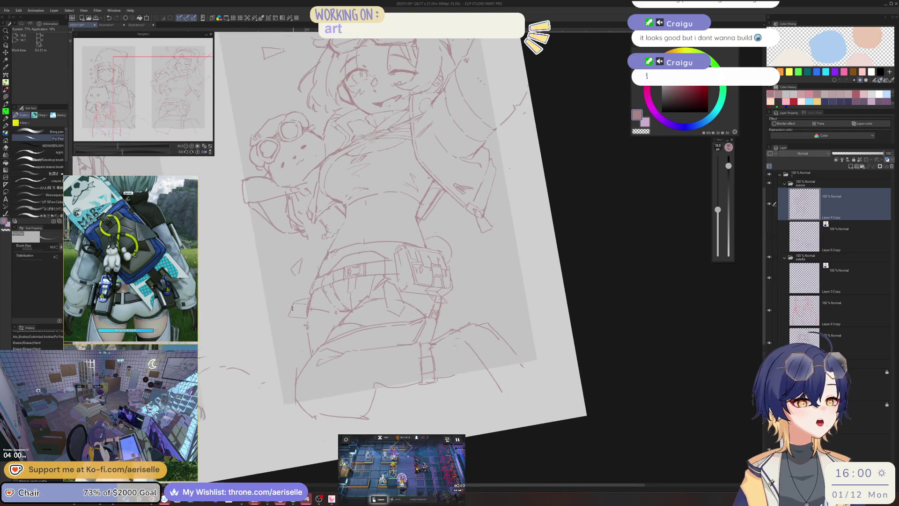
{"action": "key", "text": "m"}
{"action": "mouse_move", "coordinate": [302, 283]}
{"action": "left_mouse_down"}
{"action": "mouse_move", "coordinate": [247, 373]}
{"action": "mouse_move", "coordinate": [306, 364]}
{"action": "mouse_move", "coordinate": [322, 349]}
{"action": "left_mouse_up"}
Enlarge the lassoed hip lines to 130% and clear the selection
{"action": "scroll", "coordinate": [322, 349], "scroll_direction": "down", "scroll_amount": 3}
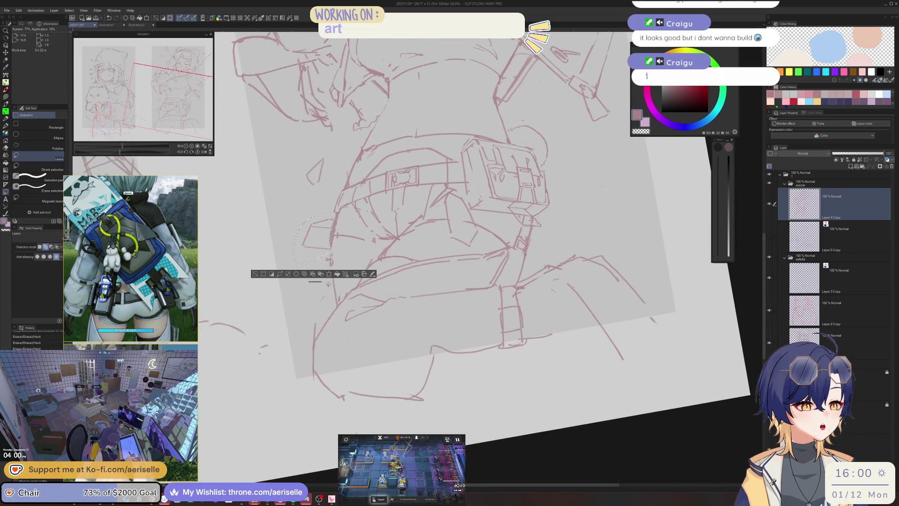
{"action": "key", "text": "ctrl+t"}
{"action": "left_click_drag", "start_coordinate": [289, 265], "coordinate": [276, 281]}
{"action": "left_click", "coordinate": [297, 295]}
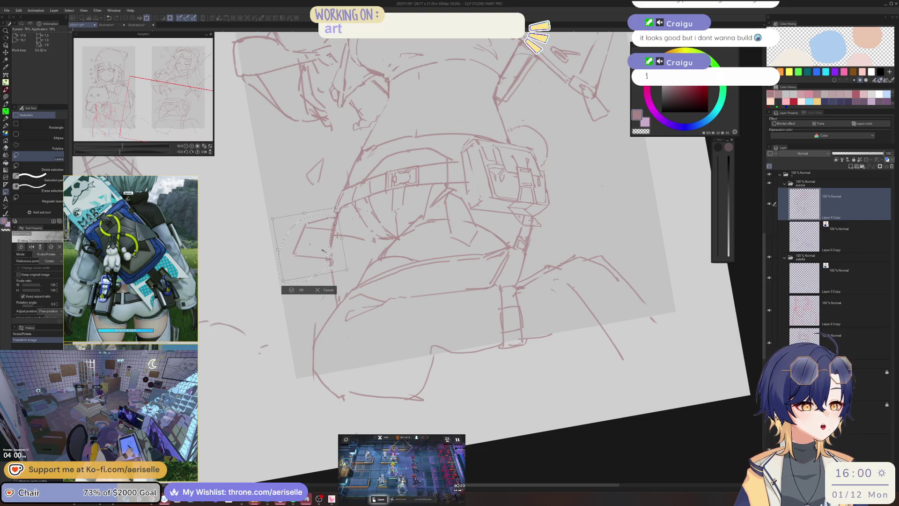
{"action": "left_click", "coordinate": [258, 290]}
{"action": "left_click_drag", "start_coordinate": [262, 288], "coordinate": [401, 241]}
Rotate and zoom the view onto the belt, then erase lines near it
{"action": "scroll", "coordinate": [401, 241], "scroll_direction": "up", "scroll_amount": 3}
{"action": "key", "text": "e"}
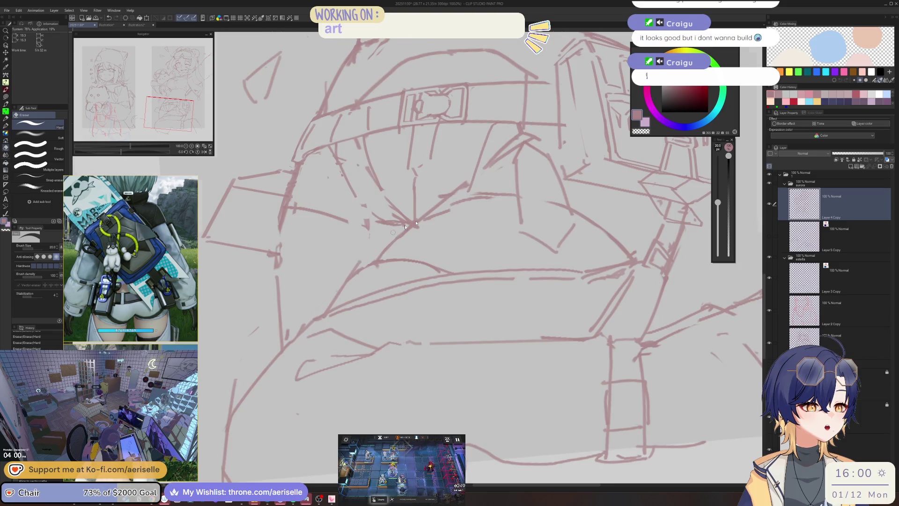
{"action": "scroll", "coordinate": [386, 243], "scroll_direction": "down", "scroll_amount": 3}
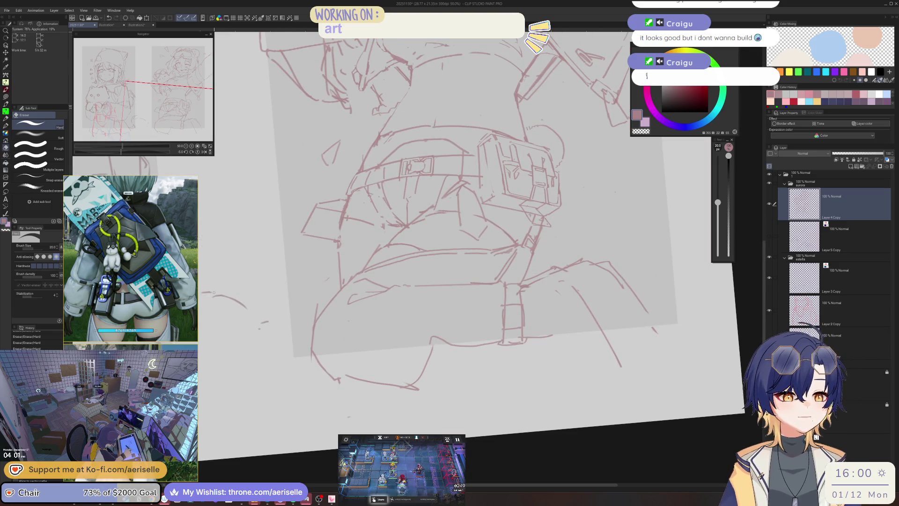
{"action": "scroll", "coordinate": [137, 323], "scroll_direction": "down", "scroll_amount": 5}
{"action": "scroll", "coordinate": [136, 323], "scroll_direction": "down", "scroll_amount": 5}
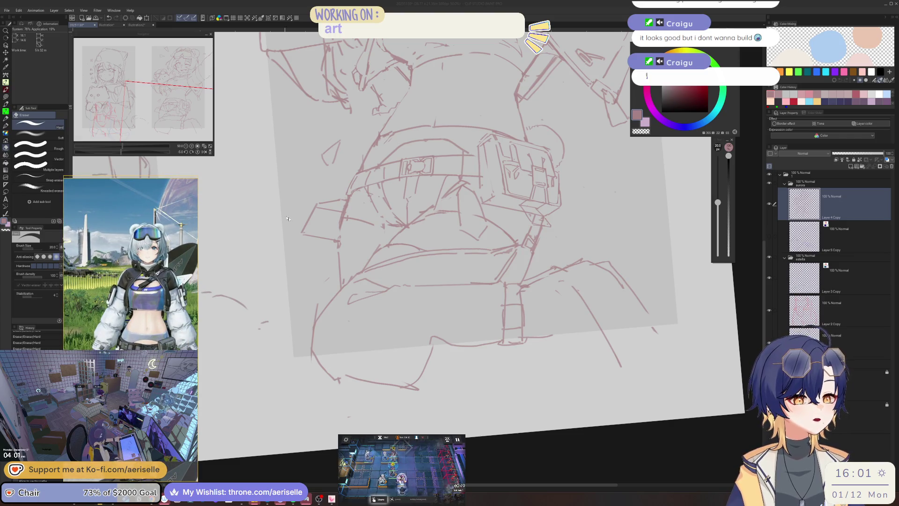
{"action": "key", "text": "minus"}
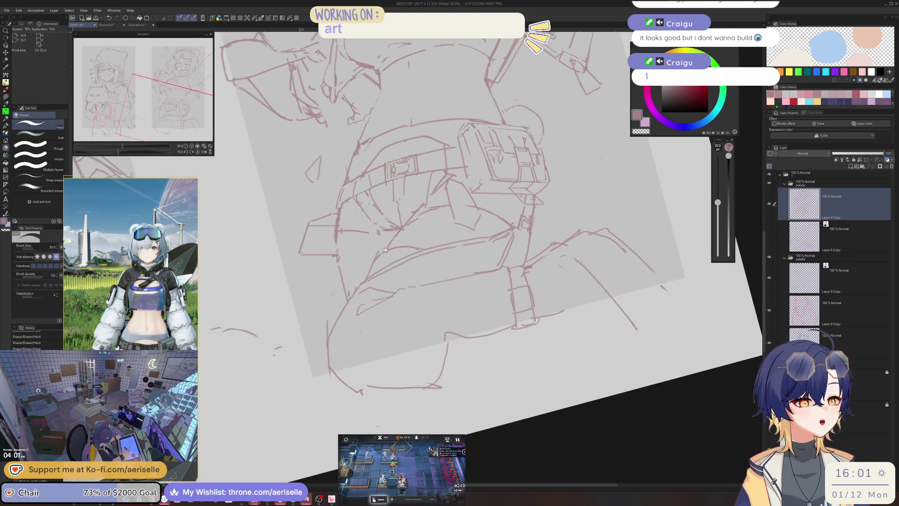
{"action": "key", "text": "ctrl+plus"}
{"action": "key", "text": "p"}
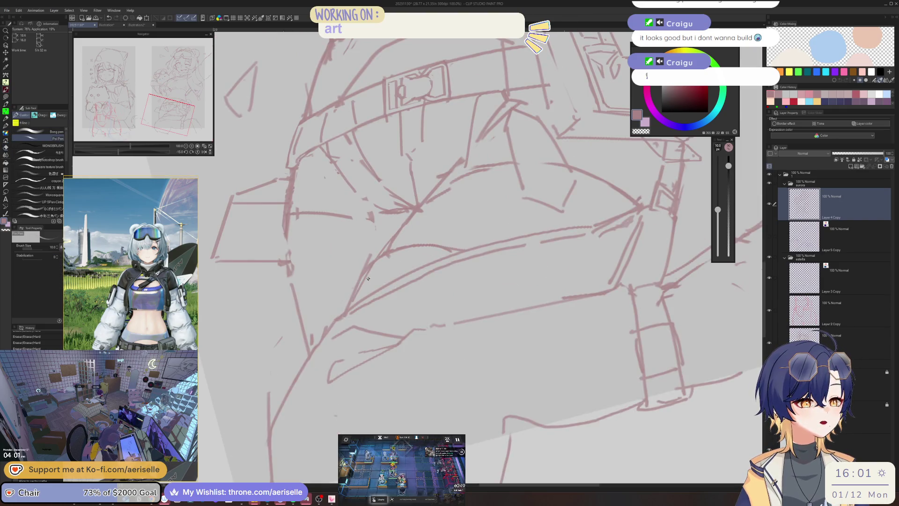
{"action": "key", "text": "e"}
{"action": "mouse_move", "coordinate": [395, 228]}
{"action": "left_mouse_down"}
{"action": "mouse_move", "coordinate": [366, 281]}
{"action": "mouse_move", "coordinate": [410, 216]}
{"action": "left_mouse_up"}
Erase a line segment just below the belt
{"action": "key", "text": "p"}
{"action": "key", "text": "e"}
{"action": "left_click_drag", "start_coordinate": [395, 251], "coordinate": [464, 244]}
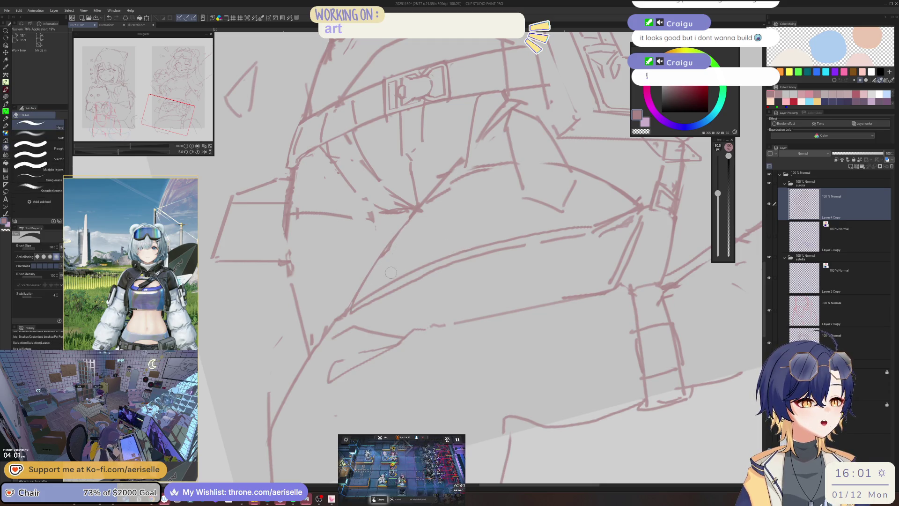
{"action": "scroll", "coordinate": [384, 258], "scroll_direction": "up", "scroll_amount": 2}
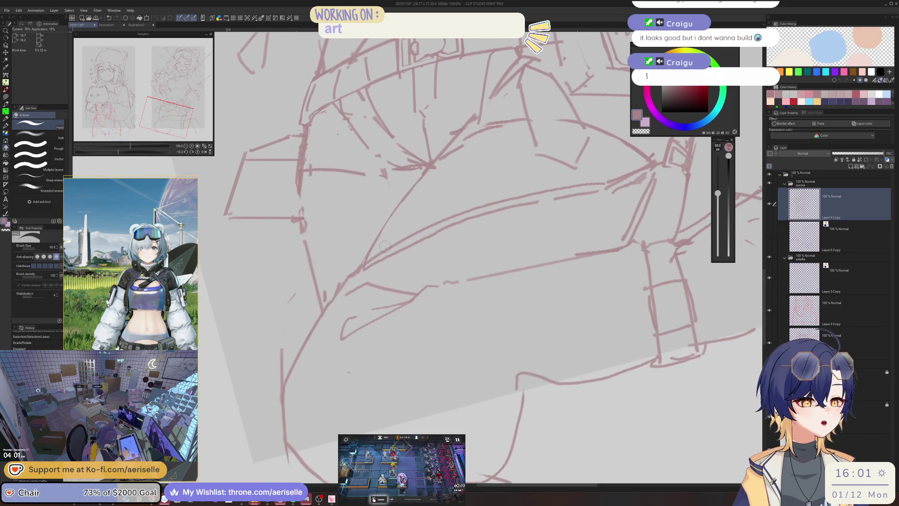
Draw a thin line on the torso and erase small stray bits nearby
{"action": "key", "text": "p"}
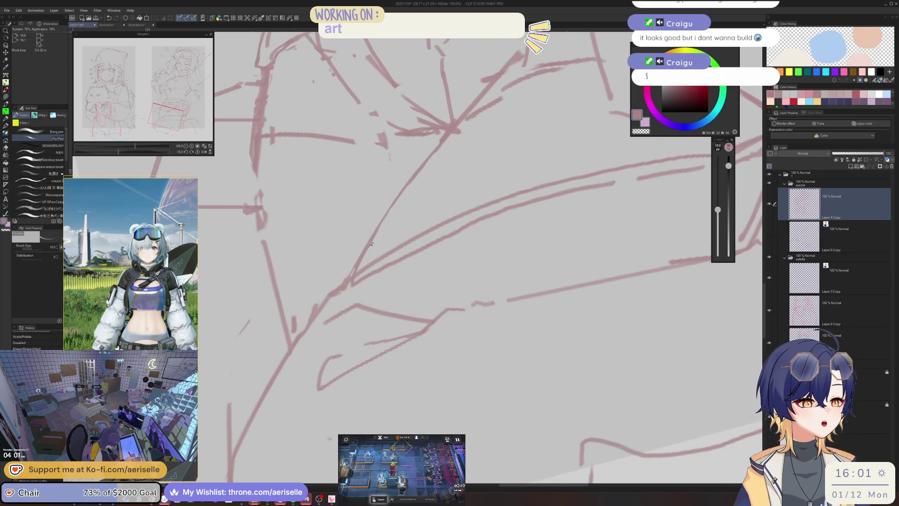
{"action": "left_click_drag", "start_coordinate": [371, 243], "coordinate": [432, 225]}
{"action": "key", "text": "e"}
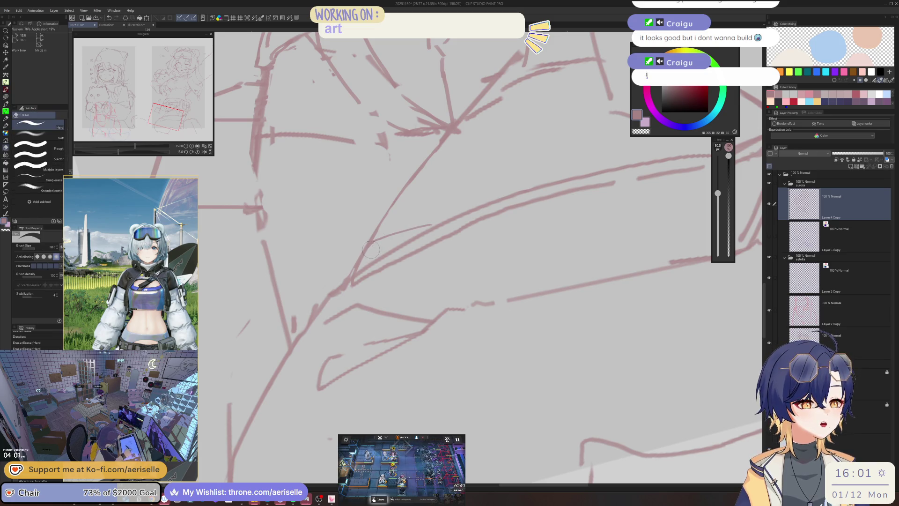
{"action": "left_click_drag", "start_coordinate": [374, 244], "coordinate": [358, 270]}
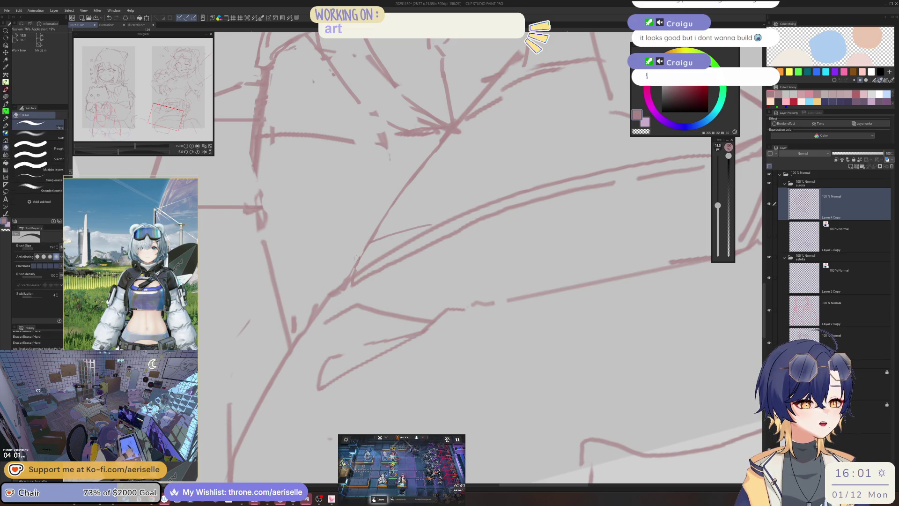
{"action": "key", "text": "p"}
Tilt the canvas view about 40 degrees
{"action": "scroll", "coordinate": [458, 205], "scroll_direction": "down", "scroll_amount": 4}
{"action": "scroll", "coordinate": [459, 205], "scroll_direction": "down", "scroll_amount": 3}
{"action": "scroll", "coordinate": [425, 239], "scroll_direction": "up", "scroll_amount": 8}
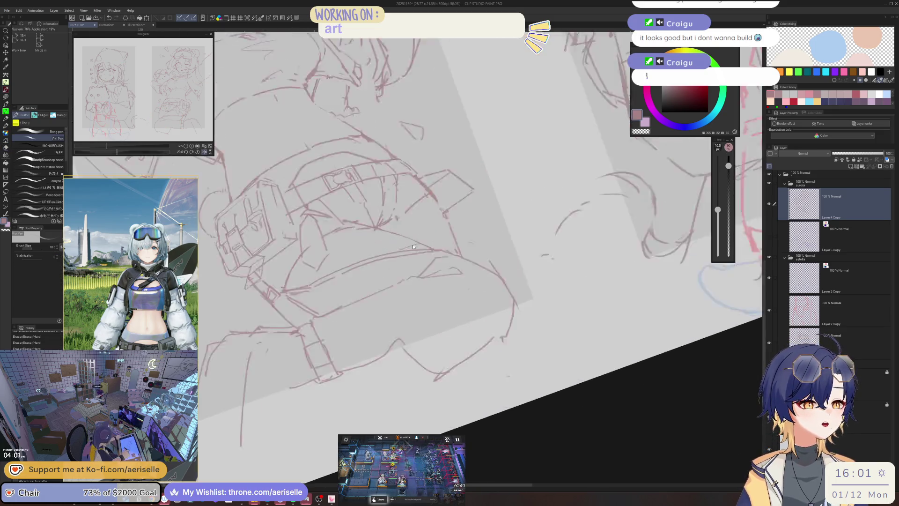
{"action": "mouse_move", "coordinate": [424, 239]}
{"action": "left_mouse_down"}
{"action": "mouse_move", "coordinate": [401, 227]}
{"action": "mouse_move", "coordinate": [479, 197]}
{"action": "mouse_move", "coordinate": [319, 267]}
{"action": "mouse_move", "coordinate": [384, 241]}
{"action": "mouse_move", "coordinate": [435, 197]}
{"action": "mouse_move", "coordinate": [429, 179]}
{"action": "left_mouse_up"}
{"action": "scroll", "coordinate": [480, 197], "scroll_direction": "down", "scroll_amount": 1}
{"action": "key", "text": "m"}
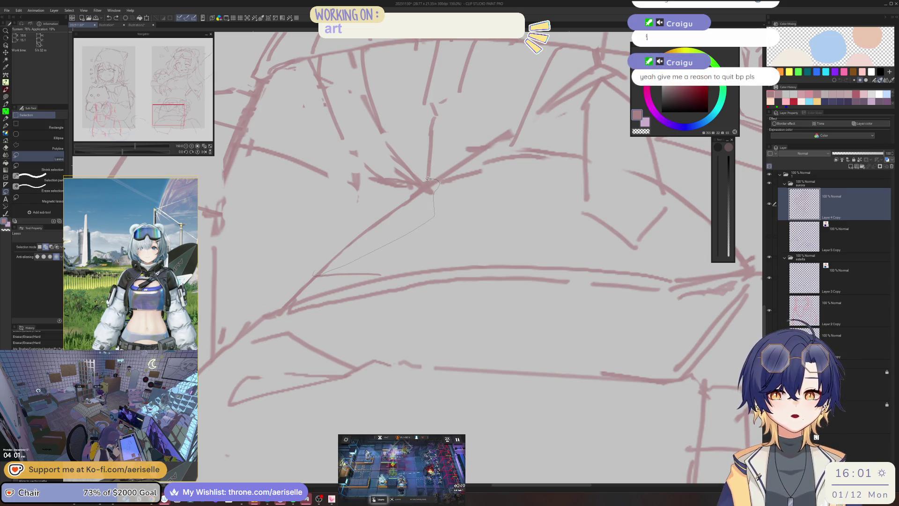
Lasso the diagonal torso line, nudge it slightly up-left, and deselect
{"action": "left_click_drag", "start_coordinate": [418, 184], "coordinate": [418, 184]}
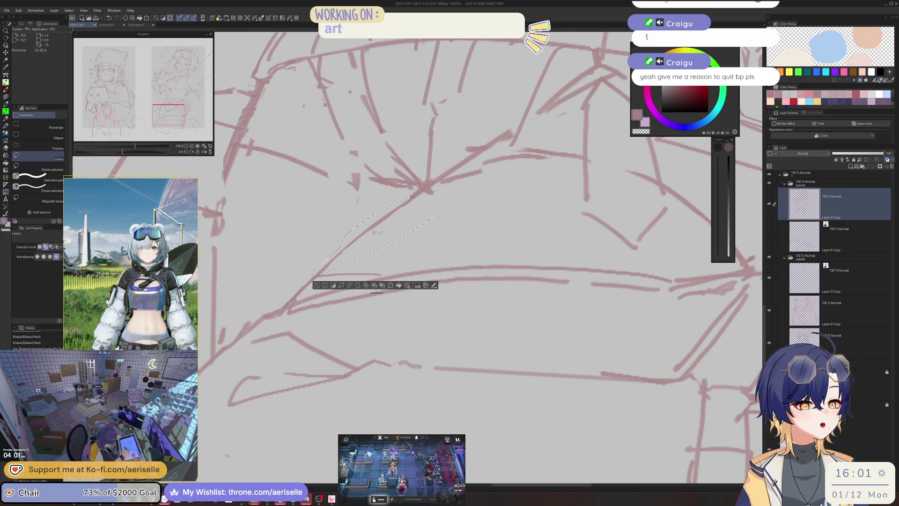
{"action": "key", "text": "k"}
{"action": "left_click_drag", "start_coordinate": [388, 236], "coordinate": [384, 233]}
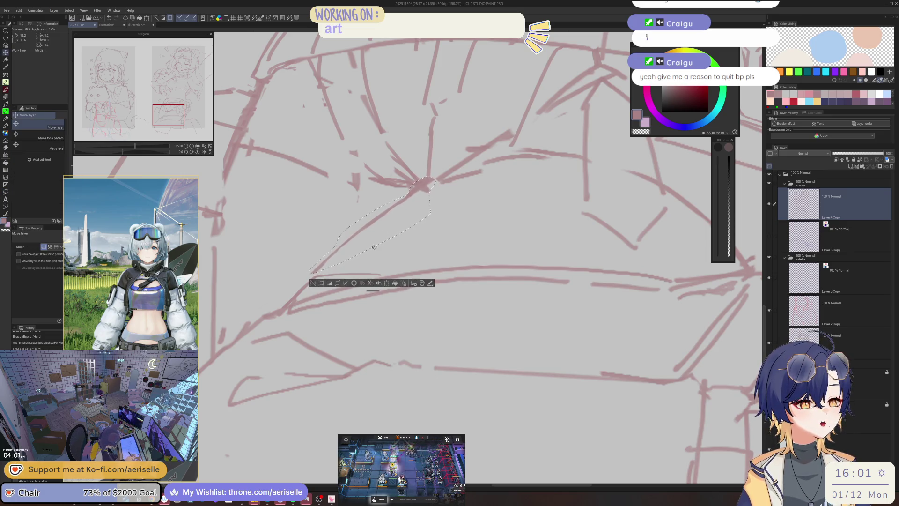
{"action": "key", "text": "ctrl+d"}
Draw a short stroke on the torso and trim the tip of a line end
{"action": "key", "text": "p"}
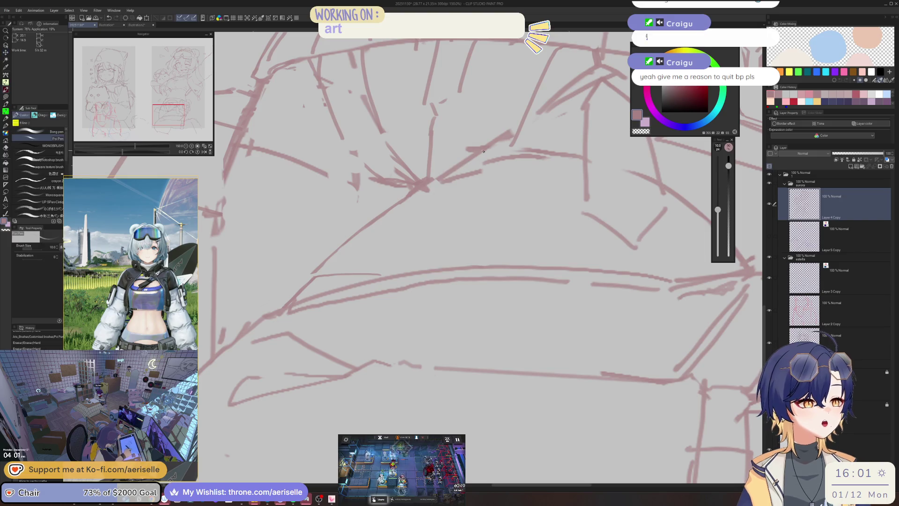
{"action": "left_click_drag", "start_coordinate": [438, 175], "coordinate": [487, 145]}
{"action": "key", "text": "e"}
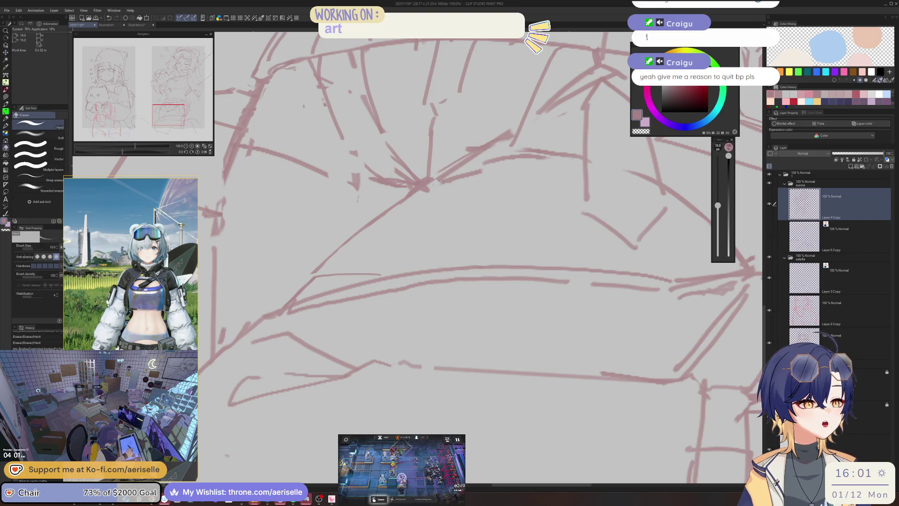
{"action": "scroll", "coordinate": [411, 201], "scroll_direction": "down", "scroll_amount": 5}
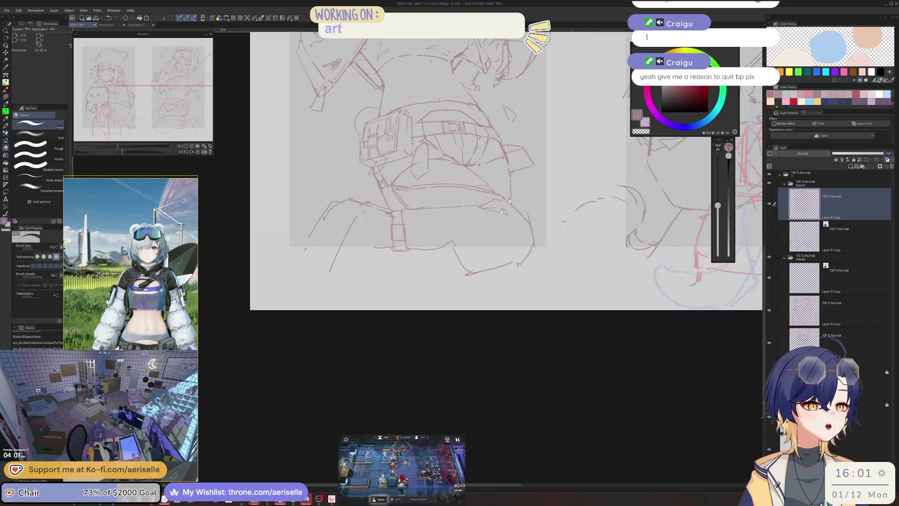
{"action": "scroll", "coordinate": [445, 239], "scroll_direction": "up", "scroll_amount": 5}
{"action": "left_click_drag", "start_coordinate": [453, 251], "coordinate": [453, 257]}
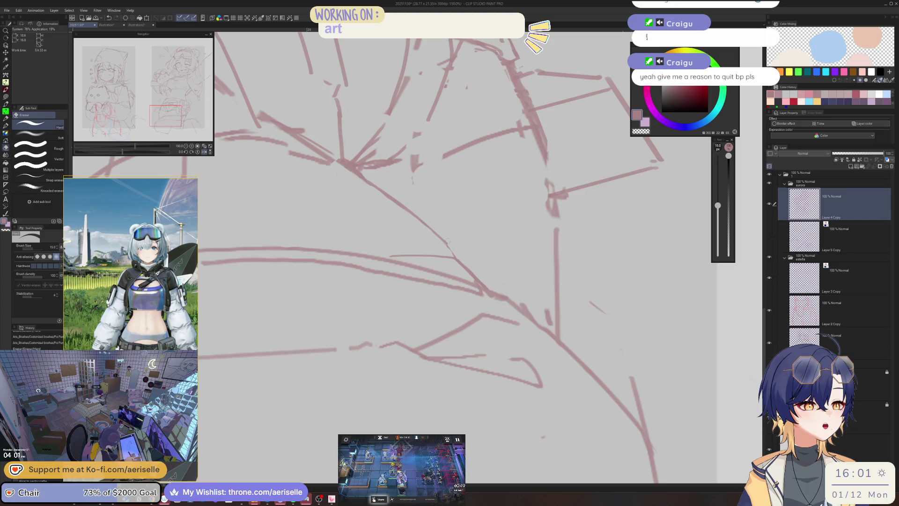
{"action": "key", "text": "p"}
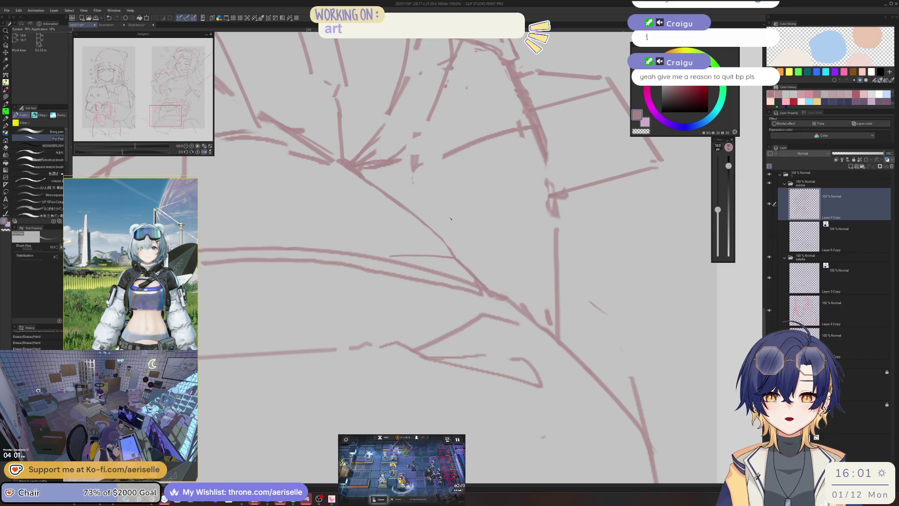
Make a further eraser pass over the belt area
{"action": "scroll", "coordinate": [451, 218], "scroll_direction": "up", "scroll_amount": 5}
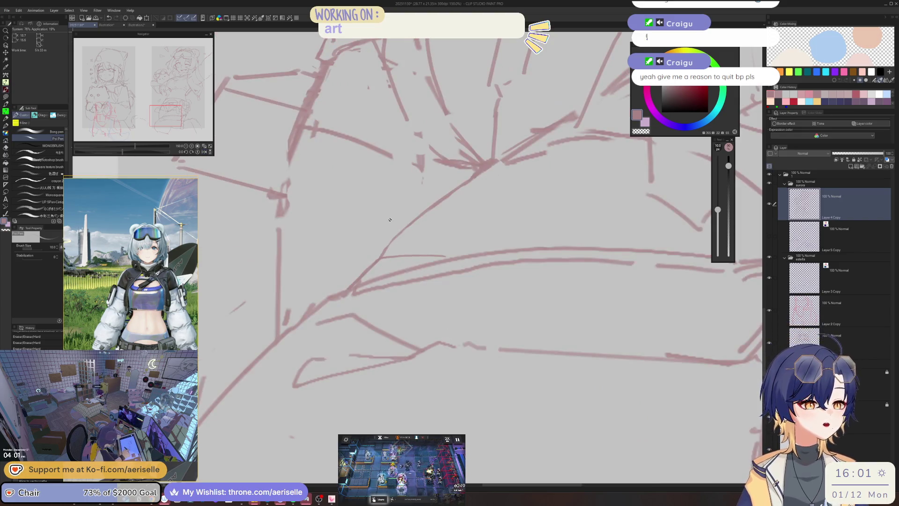
{"action": "key", "text": "e"}
{"action": "key", "text": "p"}
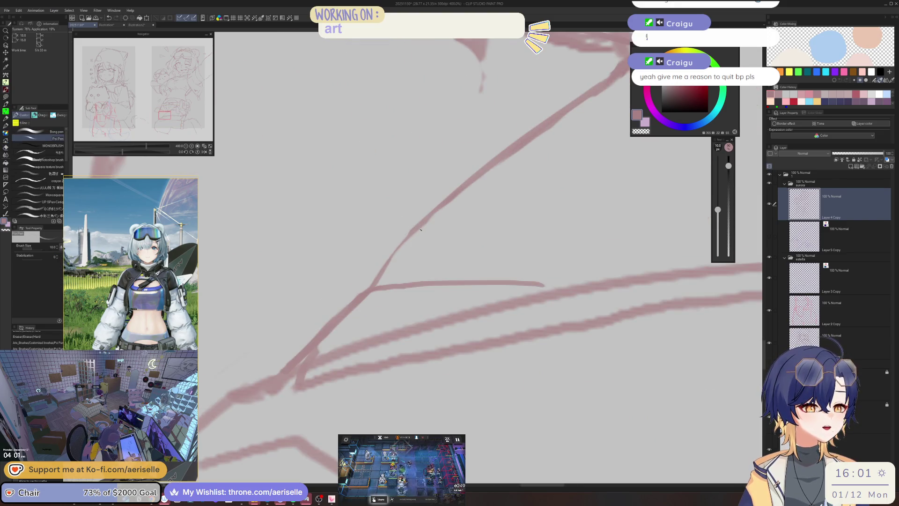
{"action": "scroll", "coordinate": [375, 277], "scroll_direction": "down", "scroll_amount": 5}
{"action": "scroll", "coordinate": [393, 180], "scroll_direction": "up", "scroll_amount": 3}
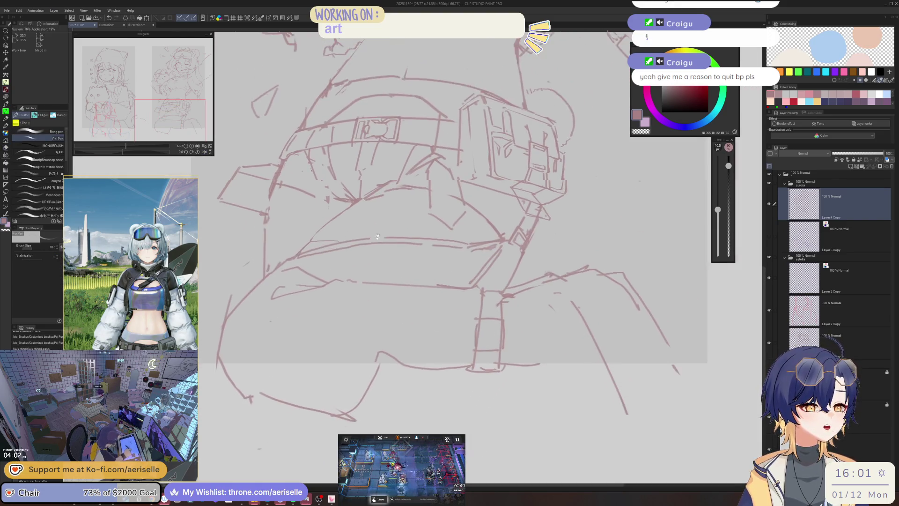
{"action": "key", "text": "e"}
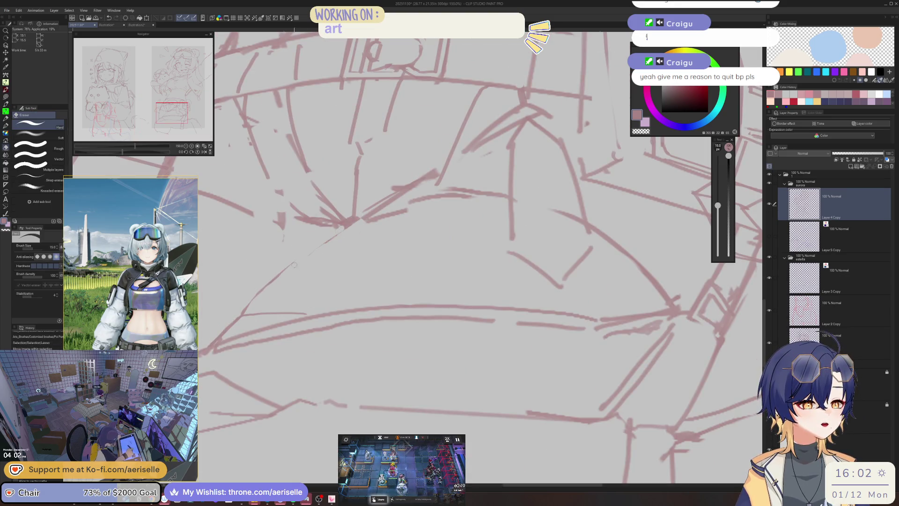
{"action": "key", "text": "p"}
{"action": "key", "text": "e"}
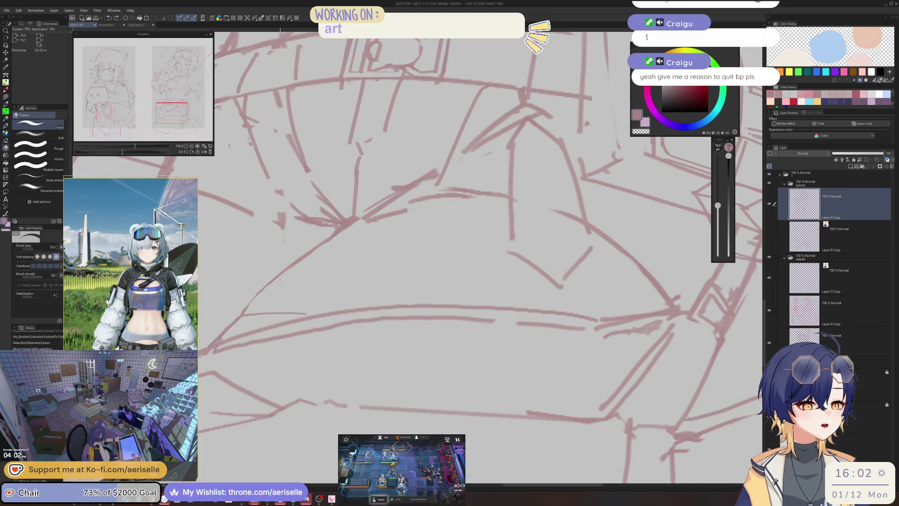
{"action": "scroll", "coordinate": [458, 153], "scroll_direction": "left", "scroll_amount": 3}
{"action": "scroll", "coordinate": [457, 153], "scroll_direction": "down", "scroll_amount": 3}
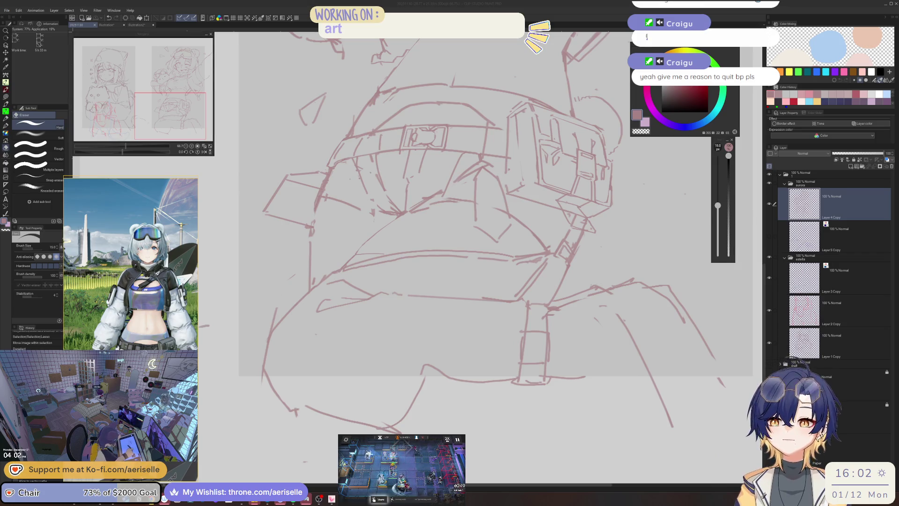
{"action": "left_click_drag", "start_coordinate": [527, 240], "coordinate": [514, 194]}
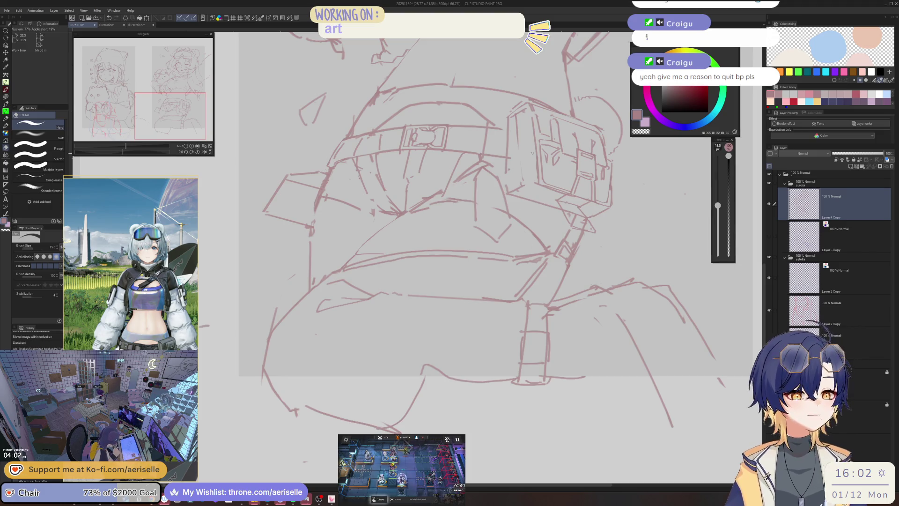
{"action": "scroll", "coordinate": [202, 272], "scroll_direction": "down", "scroll_amount": 1}
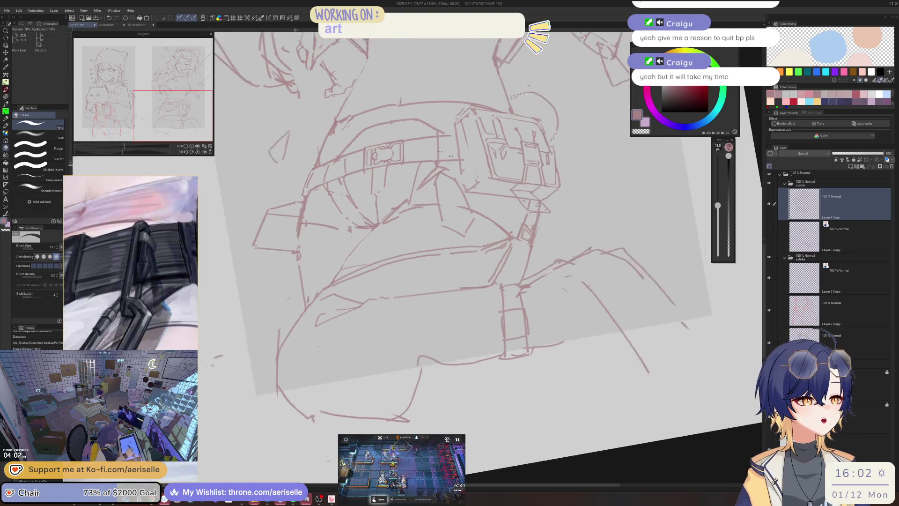
Redraw the belt line with a thicker stroke, raising brush size from 10 to 12
{"action": "left_click_drag", "start_coordinate": [404, 201], "coordinate": [371, 202]}
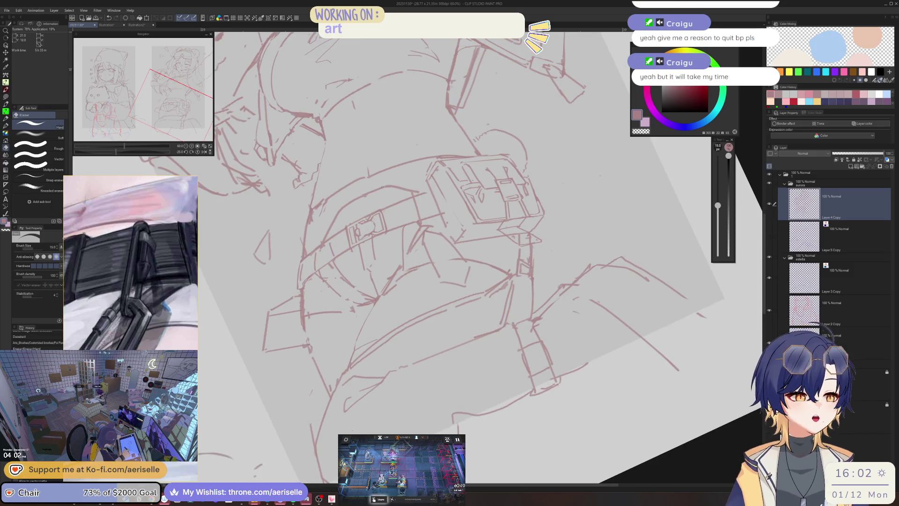
{"action": "scroll", "coordinate": [380, 206], "scroll_direction": "up", "scroll_amount": 3}
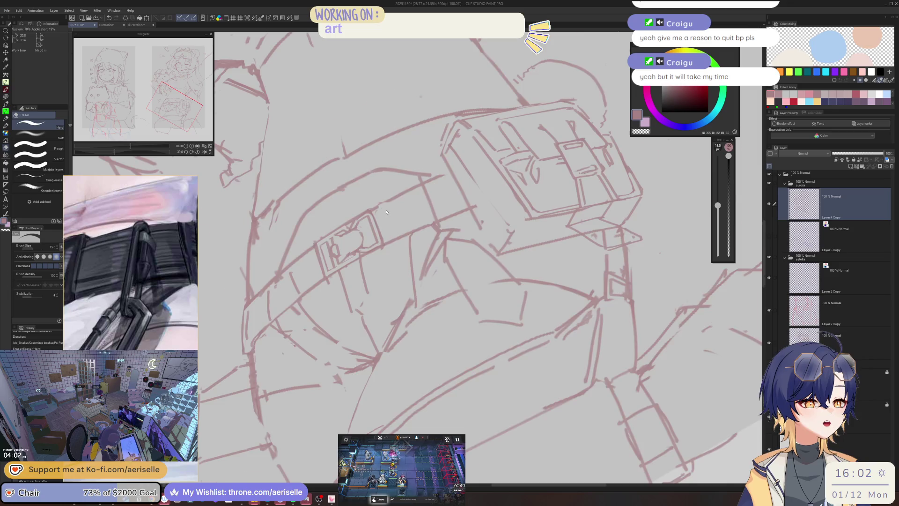
{"action": "scroll", "coordinate": [388, 210], "scroll_direction": "up", "scroll_amount": 2}
{"action": "key", "text": "p"}
{"action": "left_click_drag", "start_coordinate": [370, 214], "coordinate": [467, 170]}
{"action": "key", "text": "ctrl+z"}
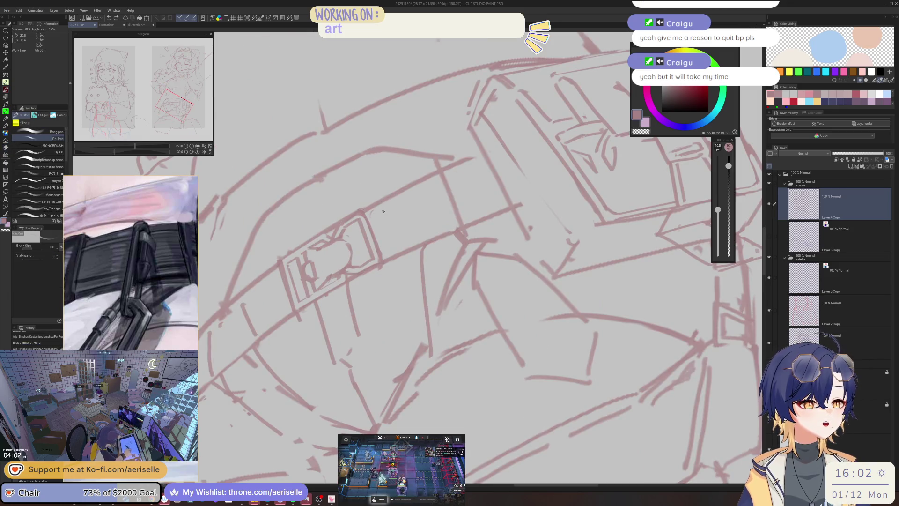
{"action": "key", "text": "bracketright"}
{"action": "left_click_drag", "start_coordinate": [371, 222], "coordinate": [487, 165]}
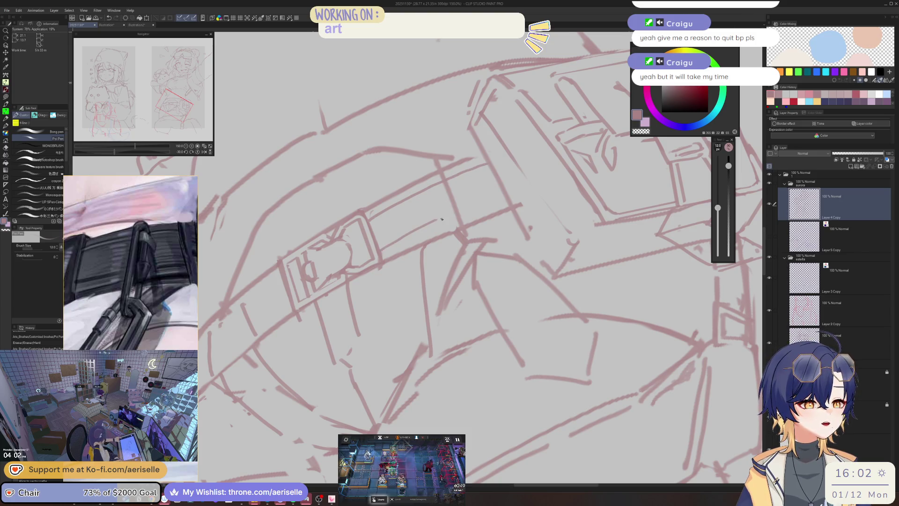
Erase stray bits near the belt and tilt the view back about 10 degrees
{"action": "left_click_drag", "start_coordinate": [439, 223], "coordinate": [503, 194]}
{"action": "scroll", "coordinate": [504, 194], "scroll_direction": "down", "scroll_amount": 3}
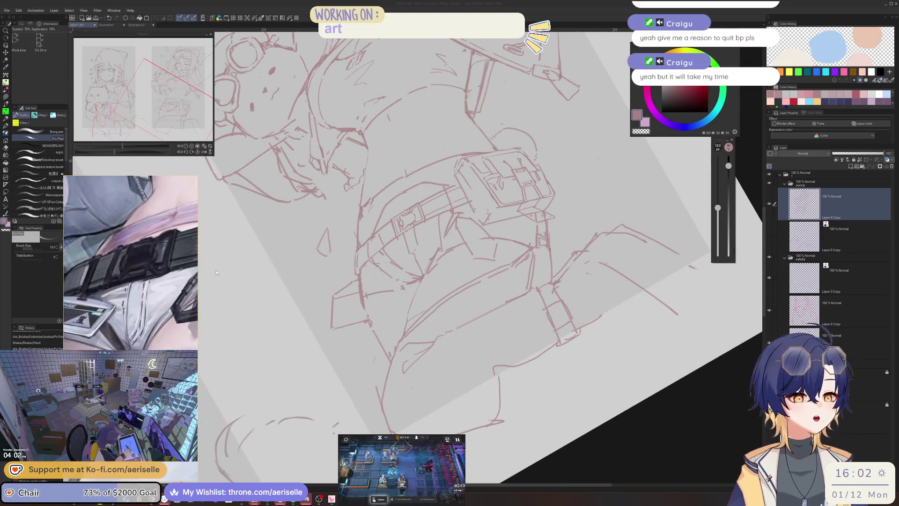
{"action": "left_click", "coordinate": [410, 235]}
{"action": "scroll", "coordinate": [412, 236], "scroll_direction": "up", "scroll_amount": 3}
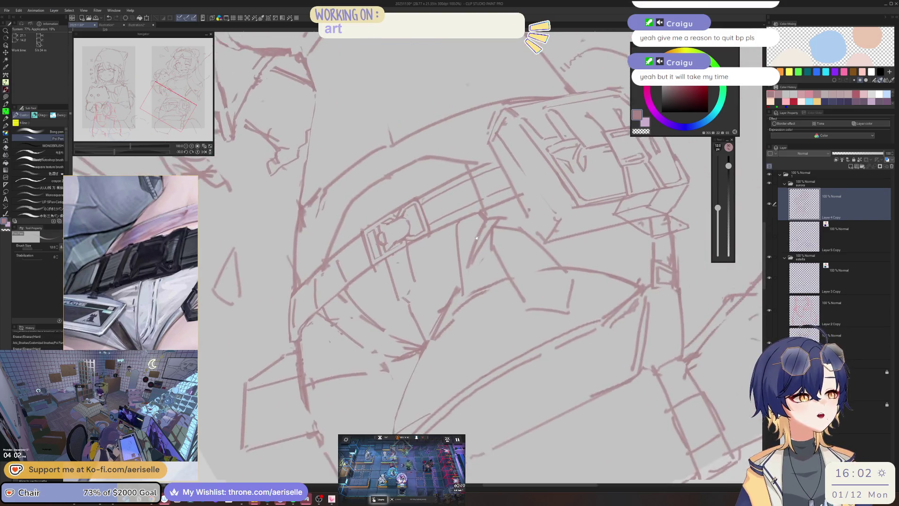
{"action": "scroll", "coordinate": [379, 236], "scroll_direction": "up", "scroll_amount": 1}
{"action": "scroll", "coordinate": [378, 237], "scroll_direction": "up", "scroll_amount": 3}
{"action": "key", "text": "e"}
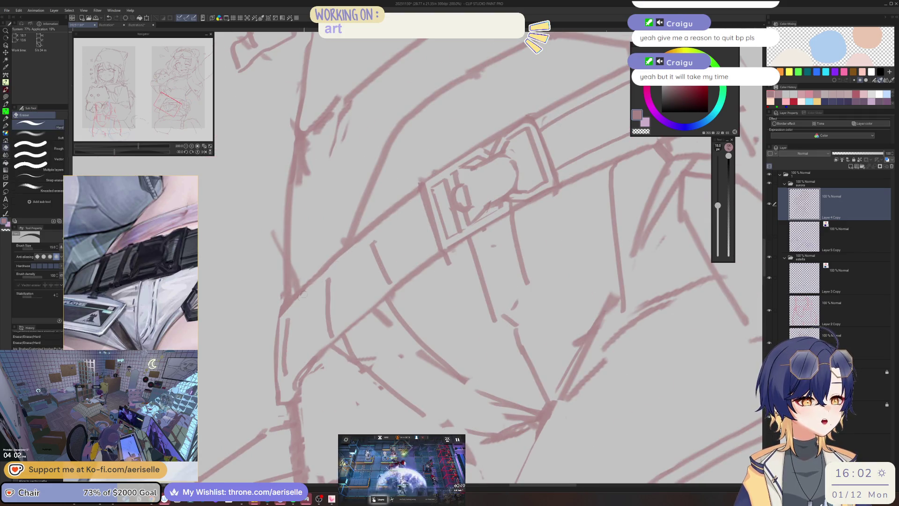
{"action": "left_click_drag", "start_coordinate": [328, 280], "coordinate": [457, 256]}
{"action": "scroll", "coordinate": [457, 256], "scroll_direction": "down", "scroll_amount": 1}
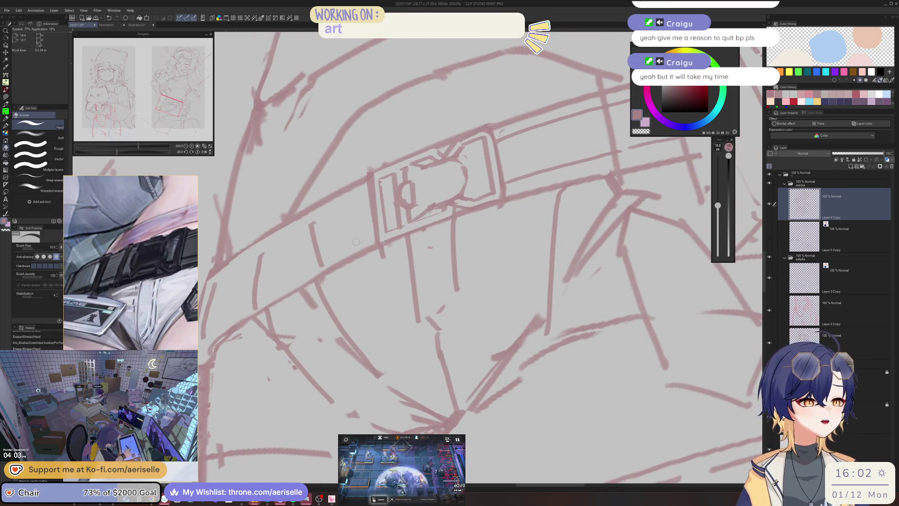
{"action": "scroll", "coordinate": [351, 237], "scroll_direction": "down", "scroll_amount": 2}
{"action": "scroll", "coordinate": [351, 237], "scroll_direction": "up", "scroll_amount": 1}
Draw a short rising line below the belt and strokes along its top edge
{"action": "key", "text": "p"}
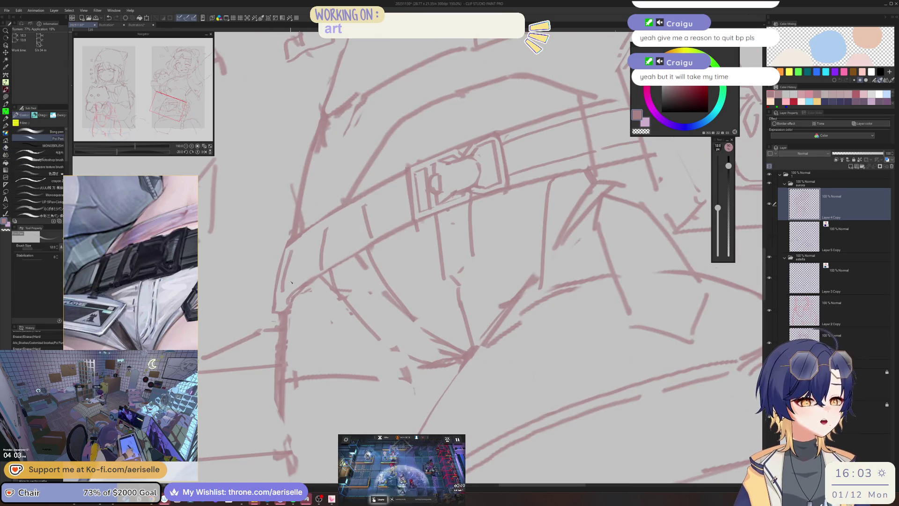
{"action": "left_click_drag", "start_coordinate": [288, 286], "coordinate": [407, 212]}
{"action": "left_click_drag", "start_coordinate": [291, 256], "coordinate": [405, 186]}
{"action": "scroll", "coordinate": [386, 192], "scroll_direction": "down", "scroll_amount": 5}
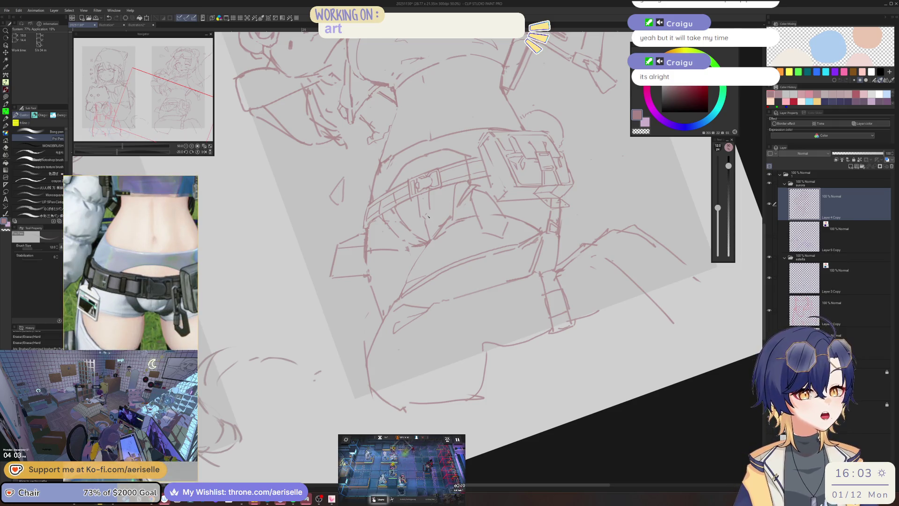
{"action": "left_click_drag", "start_coordinate": [431, 217], "coordinate": [396, 183]}
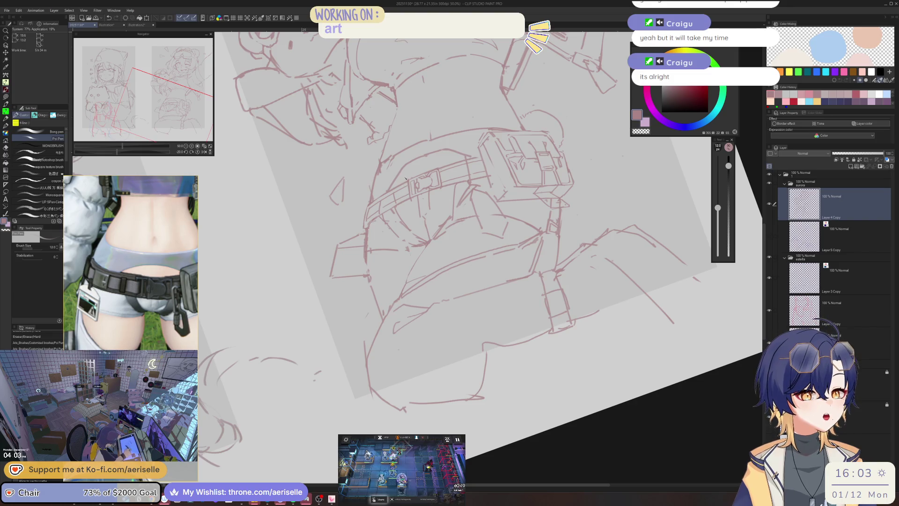
{"action": "scroll", "coordinate": [405, 179], "scroll_direction": "up", "scroll_amount": 5}
Lasso and nudge part of the belt, then the buckle lines, with Move layer
{"action": "key", "text": "m"}
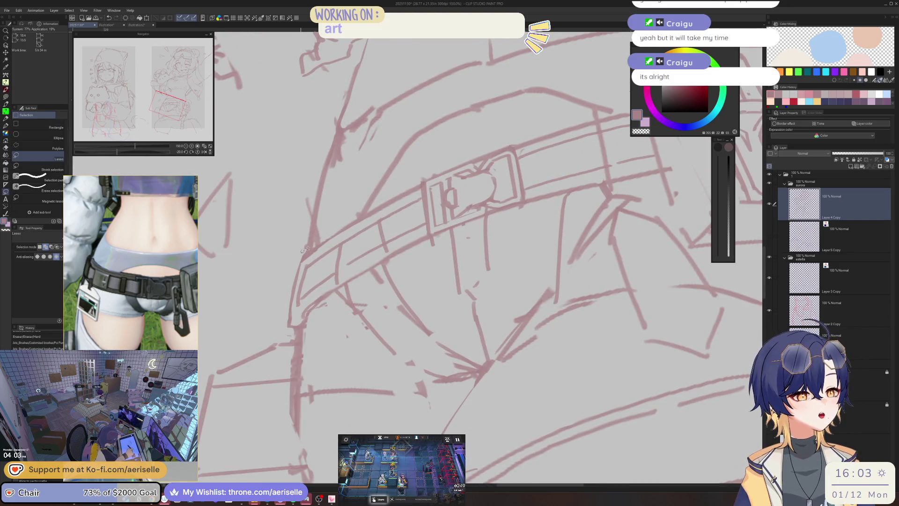
{"action": "mouse_move", "coordinate": [318, 252]}
{"action": "left_mouse_down"}
{"action": "mouse_move", "coordinate": [381, 201]}
{"action": "mouse_move", "coordinate": [302, 260]}
{"action": "left_mouse_up"}
{"action": "key", "text": "k"}
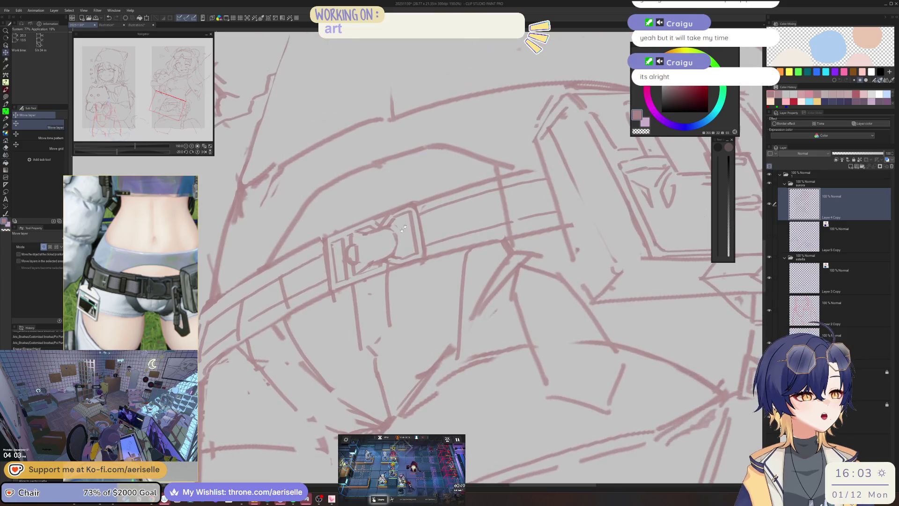
{"action": "key", "text": "ctrl+d"}
{"action": "key", "text": "m"}
{"action": "mouse_move", "coordinate": [418, 205]}
{"action": "left_mouse_down"}
{"action": "mouse_move", "coordinate": [506, 172]}
{"action": "mouse_move", "coordinate": [494, 174]}
{"action": "left_mouse_up"}
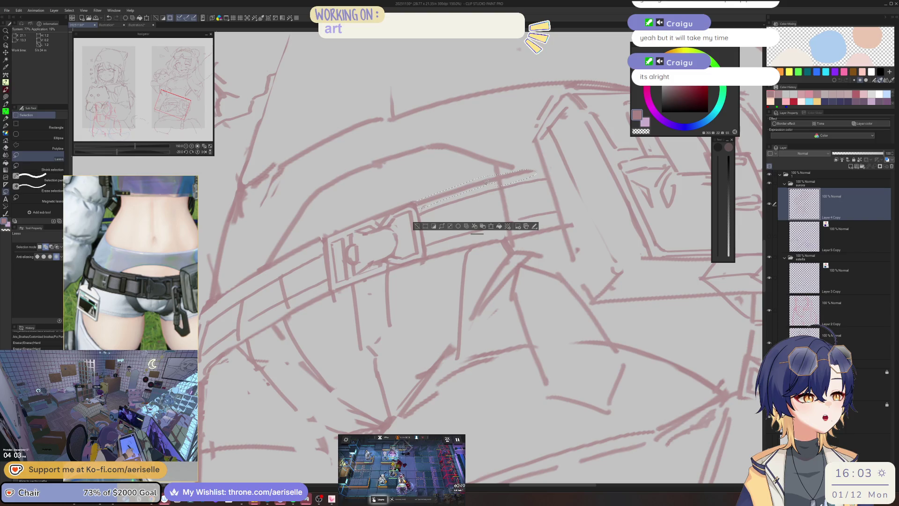
{"action": "key", "text": "k"}
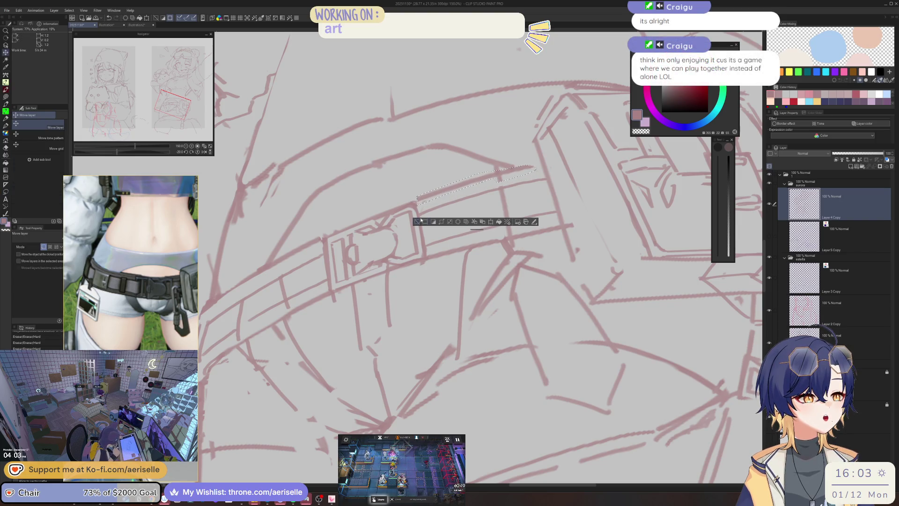
{"action": "key", "text": "ctrl+d"}
Save the sketch with Ctrl+S
{"action": "key", "text": "p"}
{"action": "scroll", "coordinate": [538, 167], "scroll_direction": "down", "scroll_amount": 5}
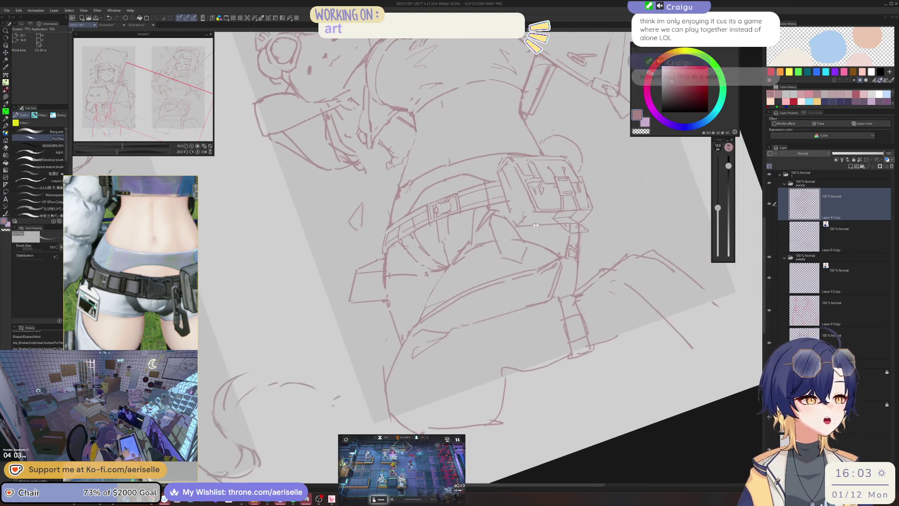
{"action": "key", "text": "ctrl+s"}
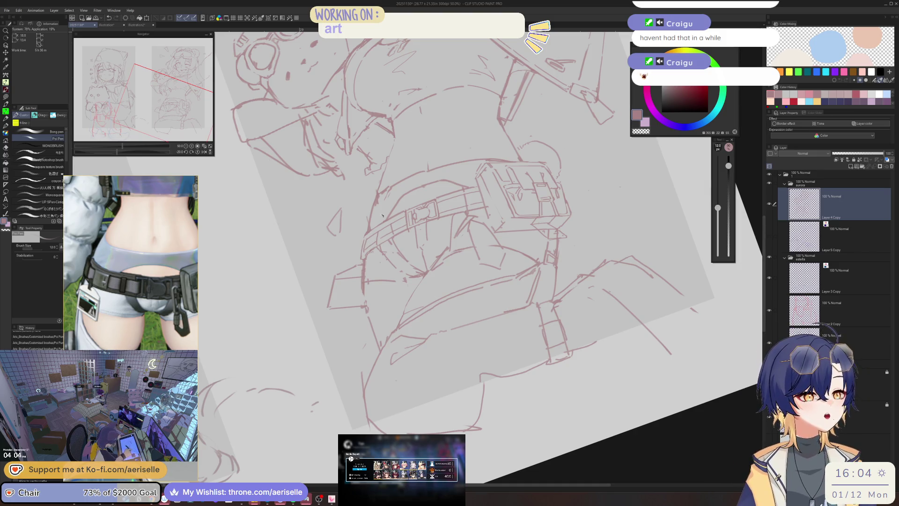
Lasso the hand under the bear plushie and enlarge it to 122%
{"action": "scroll", "coordinate": [438, 237], "scroll_direction": "down", "scroll_amount": 2}
{"action": "left_click_drag", "start_coordinate": [472, 264], "coordinate": [477, 244]}
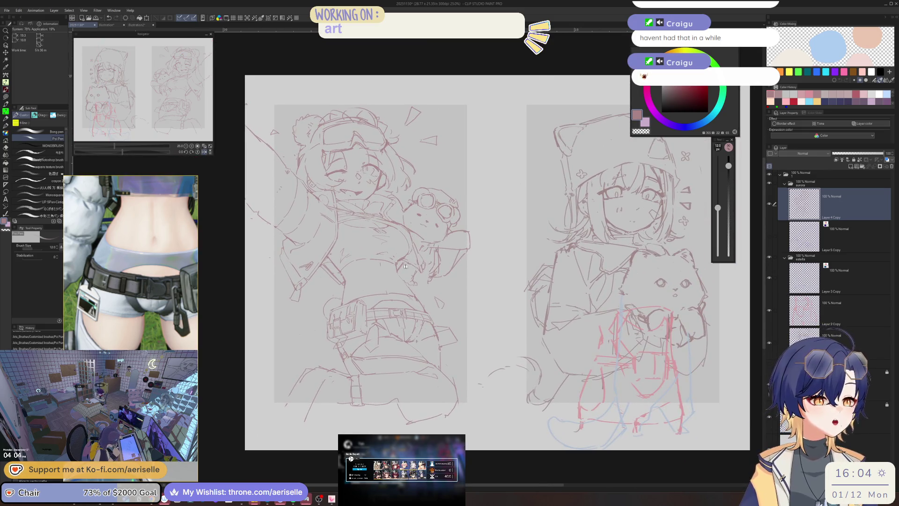
{"action": "scroll", "coordinate": [407, 266], "scroll_direction": "up", "scroll_amount": 2}
{"action": "key", "text": "m"}
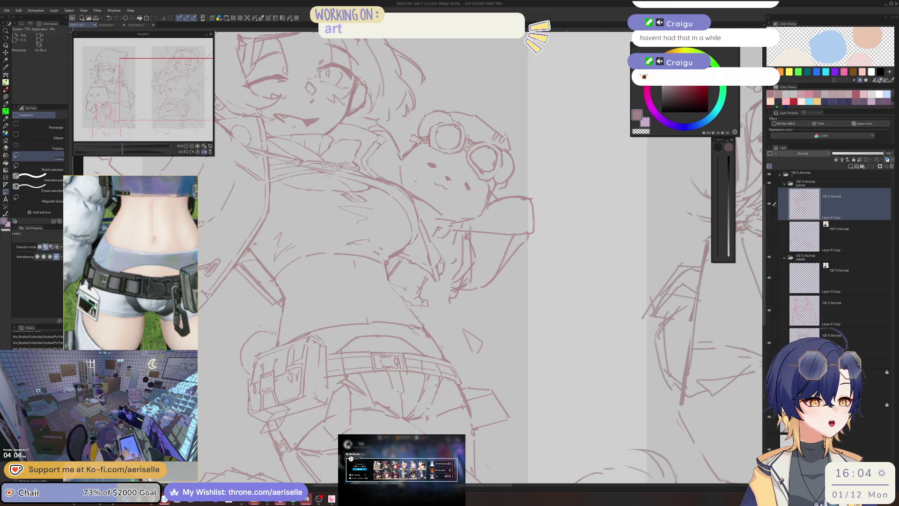
{"action": "mouse_move", "coordinate": [423, 309]}
{"action": "left_mouse_down"}
{"action": "mouse_move", "coordinate": [433, 282]}
{"action": "mouse_move", "coordinate": [414, 271]}
{"action": "left_mouse_up"}
{"action": "scroll", "coordinate": [414, 270], "scroll_direction": "down", "scroll_amount": 2}
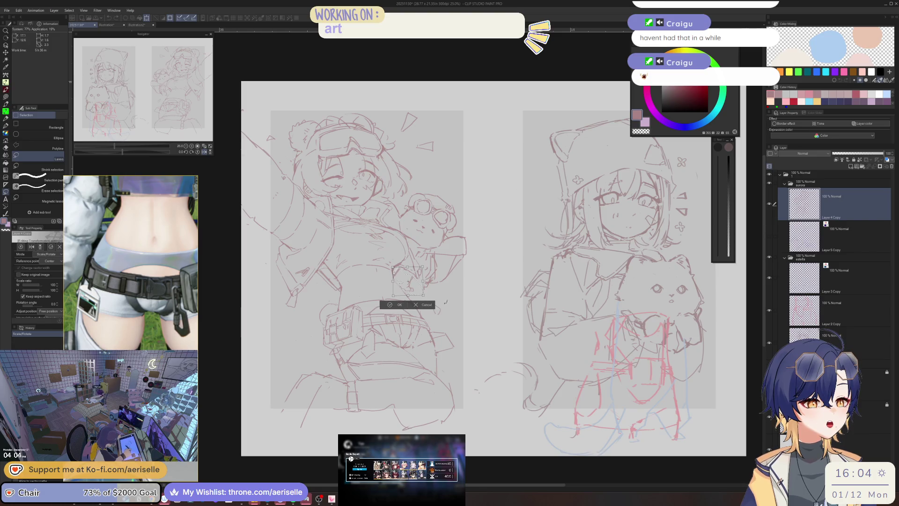
{"action": "left_click_drag", "start_coordinate": [446, 172], "coordinate": [448, 173]}
{"action": "left_click", "coordinate": [423, 305]}
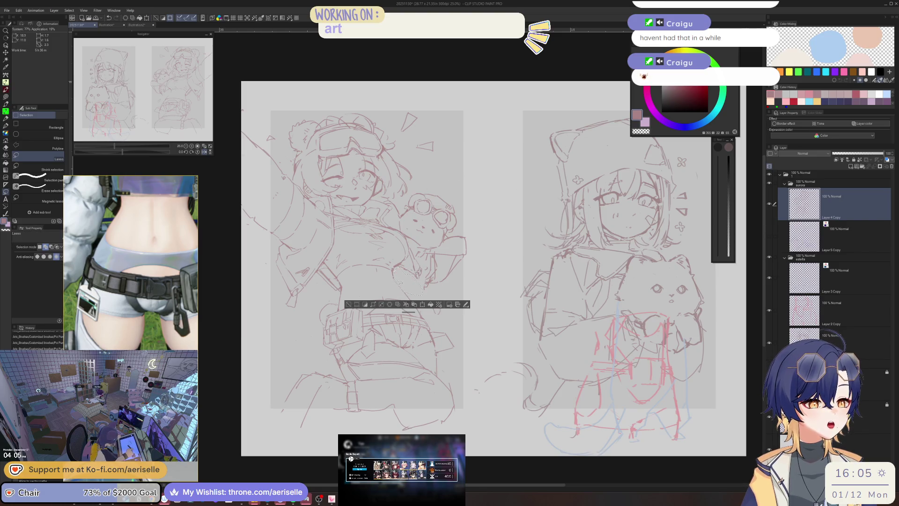
{"action": "left_click", "coordinate": [423, 304]}
{"action": "mouse_move", "coordinate": [427, 298]}
{"action": "left_mouse_down"}
{"action": "mouse_move", "coordinate": [439, 296]}
{"action": "mouse_move", "coordinate": [435, 289]}
{"action": "left_mouse_up"}
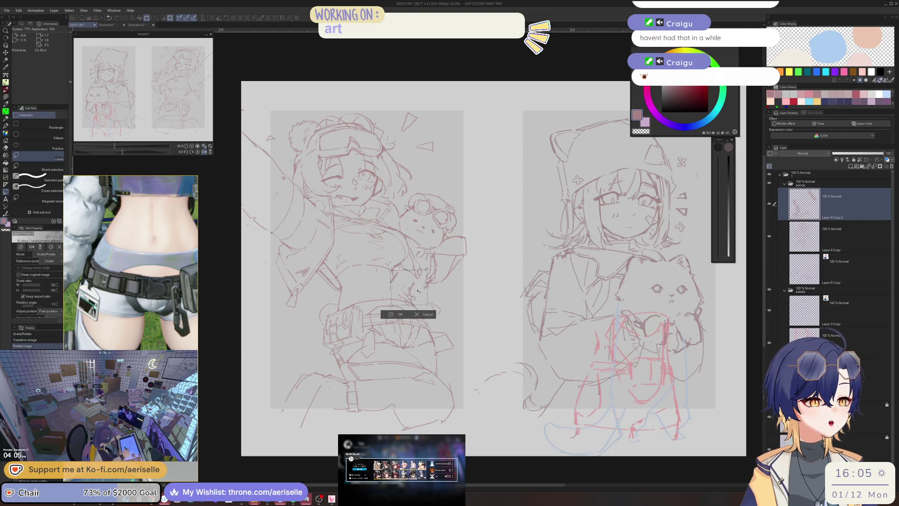
{"action": "left_click", "coordinate": [392, 313]}
{"action": "left_click", "coordinate": [353, 312]}
Rotate a small selected piece about 10.5 degrees and deselect
{"action": "scroll", "coordinate": [404, 266], "scroll_direction": "up", "scroll_amount": 1}
{"action": "key", "text": "p"}
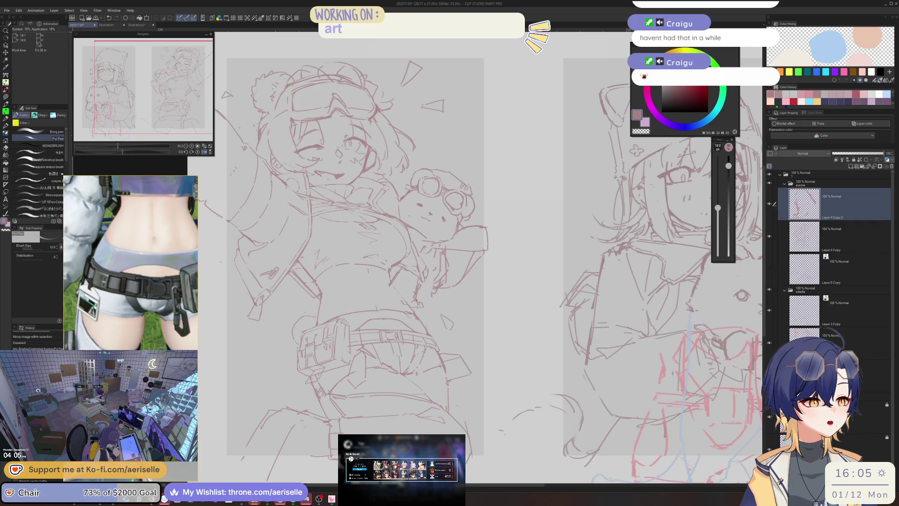
{"action": "key", "text": "e"}
{"action": "key", "text": "p"}
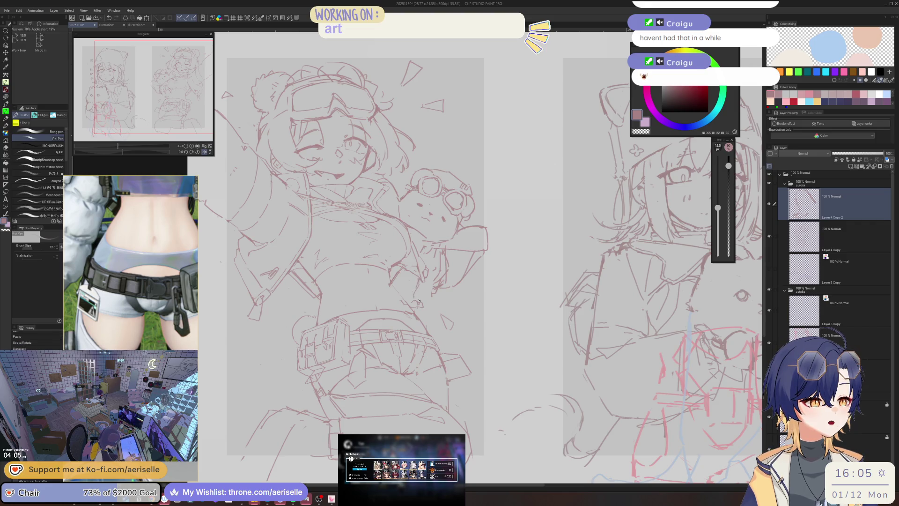
{"action": "key", "text": "m"}
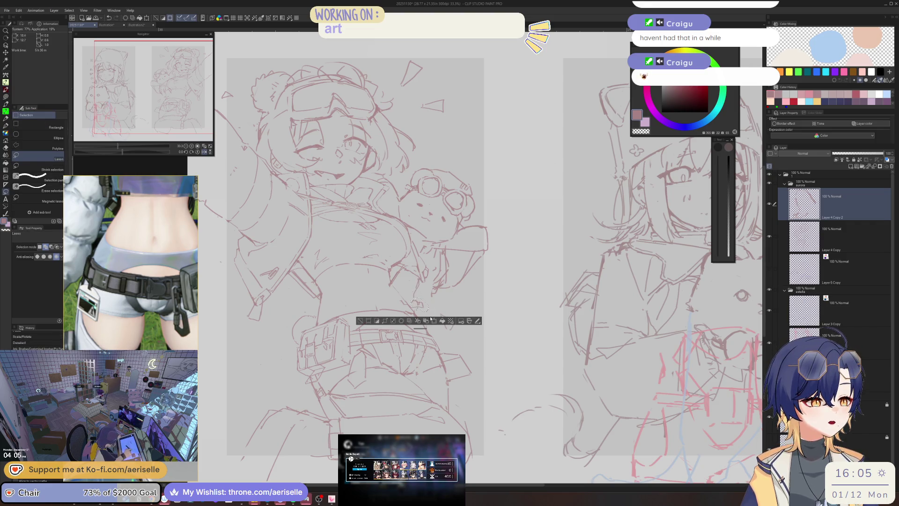
{"action": "key", "text": "ctrl+t"}
{"action": "left_click_drag", "start_coordinate": [430, 299], "coordinate": [424, 303]}
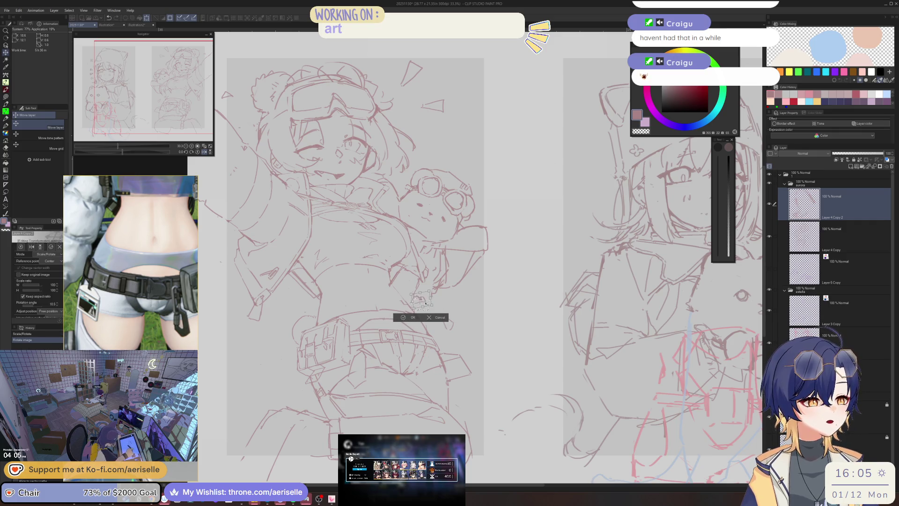
{"action": "left_click", "coordinate": [404, 318]}
{"action": "key", "text": "ctrl+d"}
Mirror the canvas view to check the sketch, then flip it back to normal
{"action": "key", "text": "e"}
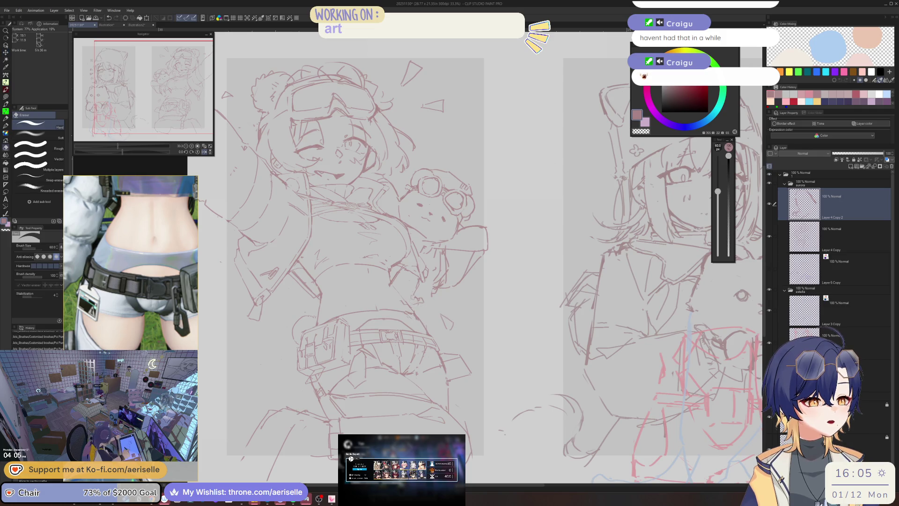
{"action": "key", "text": "p"}
{"action": "key", "text": "h"}
{"action": "scroll", "coordinate": [425, 297], "scroll_direction": "up", "scroll_amount": 2}
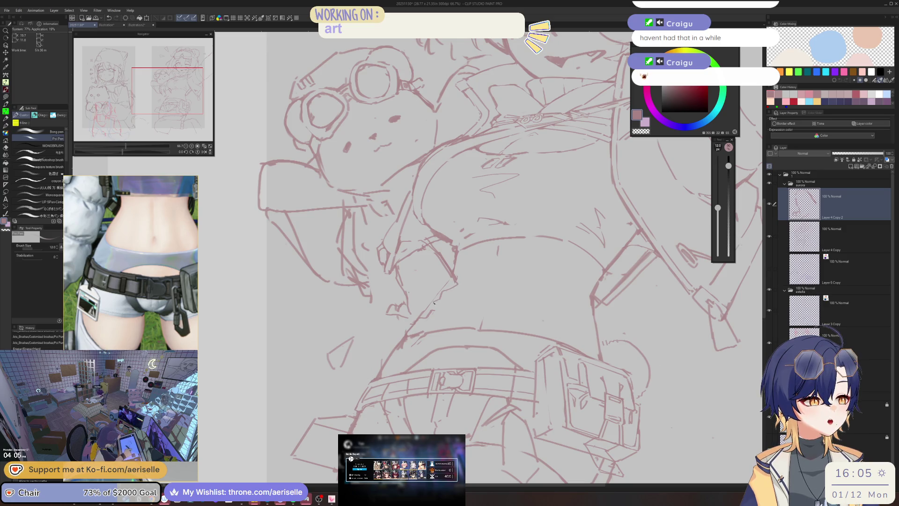
{"action": "key", "text": "h"}
{"action": "key", "text": "e"}
{"action": "key", "text": "p"}
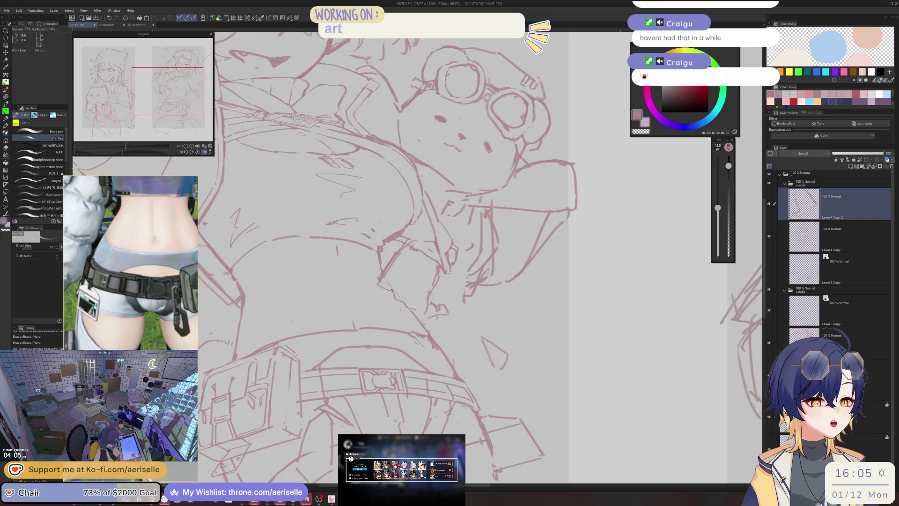
Redraw the fingers gripping the bear's arm, erasing a stray stroke and repositioning finger lines
{"action": "left_click_drag", "start_coordinate": [388, 287], "coordinate": [408, 308]}
{"action": "key", "text": "ctrl+t"}
{"action": "key", "text": "ctrl+d"}
{"action": "mouse_move", "coordinate": [417, 311]}
{"action": "left_mouse_down"}
{"action": "mouse_move", "coordinate": [426, 302]}
{"action": "mouse_move", "coordinate": [432, 323]}
{"action": "mouse_move", "coordinate": [450, 302]}
{"action": "left_mouse_up"}
{"action": "key", "text": "k"}
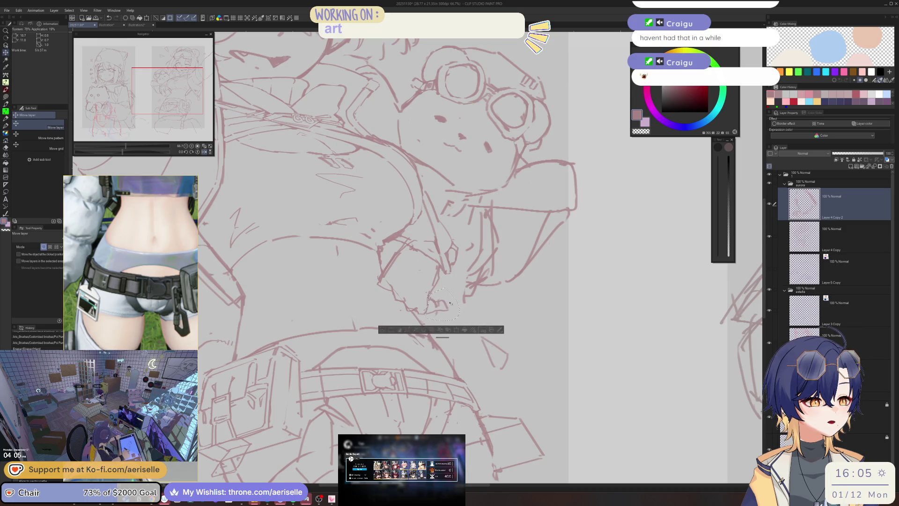
{"action": "key", "text": "ctrl+d"}
{"action": "key", "text": "p"}
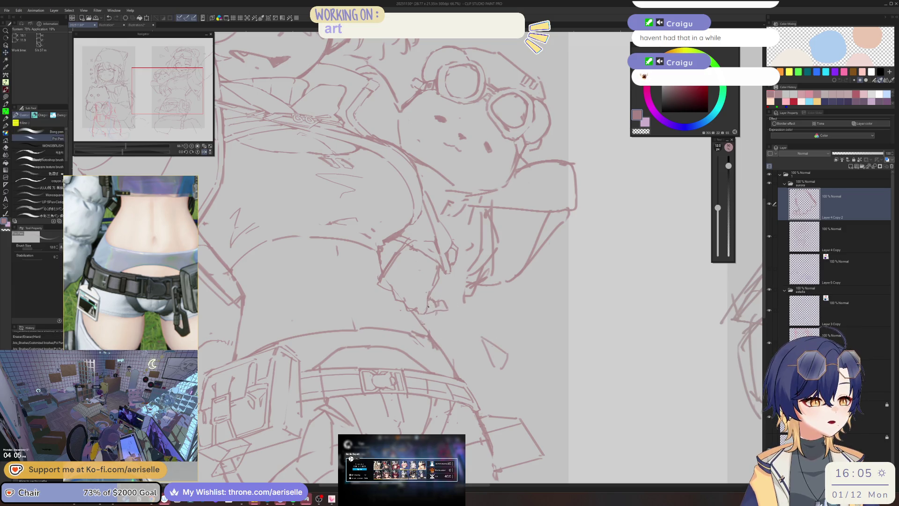
{"action": "left_click_drag", "start_coordinate": [420, 309], "coordinate": [435, 315]}
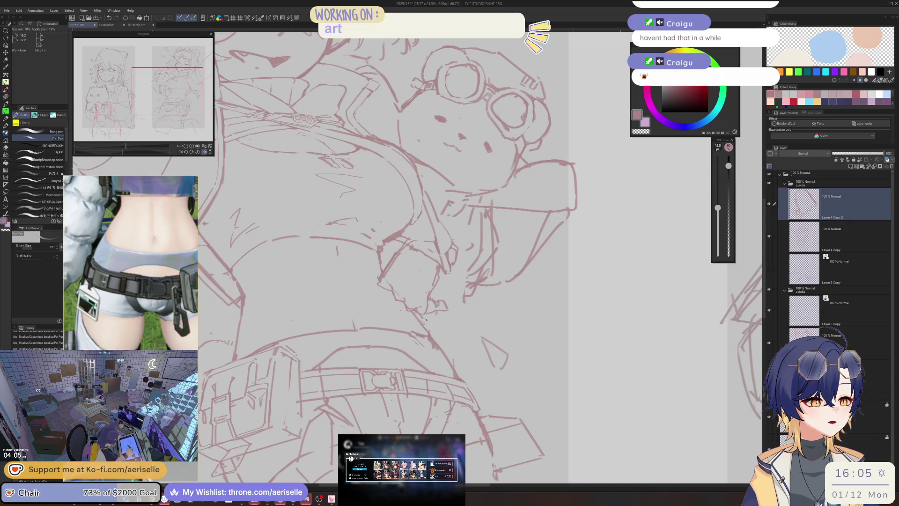
{"action": "mouse_move", "coordinate": [436, 311]}
{"action": "left_mouse_down"}
{"action": "mouse_move", "coordinate": [429, 307]}
{"action": "mouse_move", "coordinate": [441, 298]}
{"action": "mouse_move", "coordinate": [429, 314]}
{"action": "left_mouse_up"}
{"action": "key", "text": "ctrl+d"}
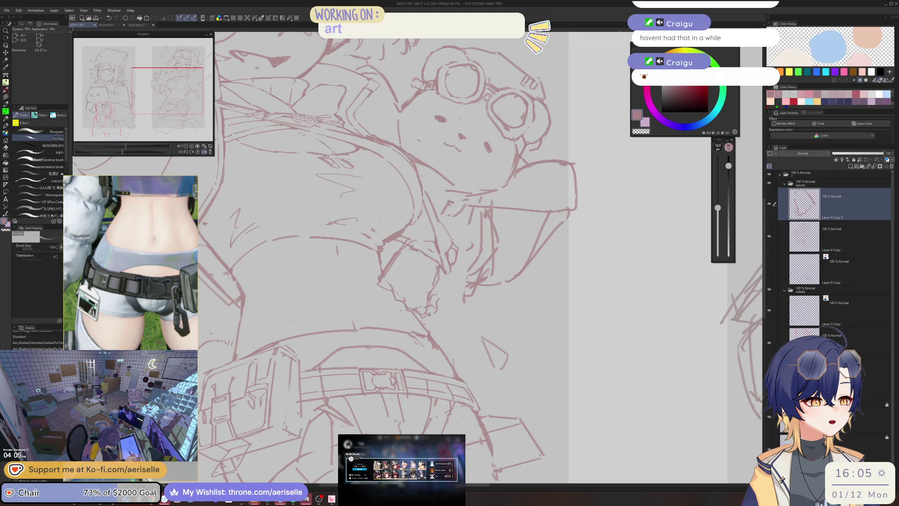
Zoom out to the whole page, mirror it to check proportions, and erase a small spot on the hand
{"action": "key", "text": "ctrl+0"}
{"action": "key", "text": "h"}
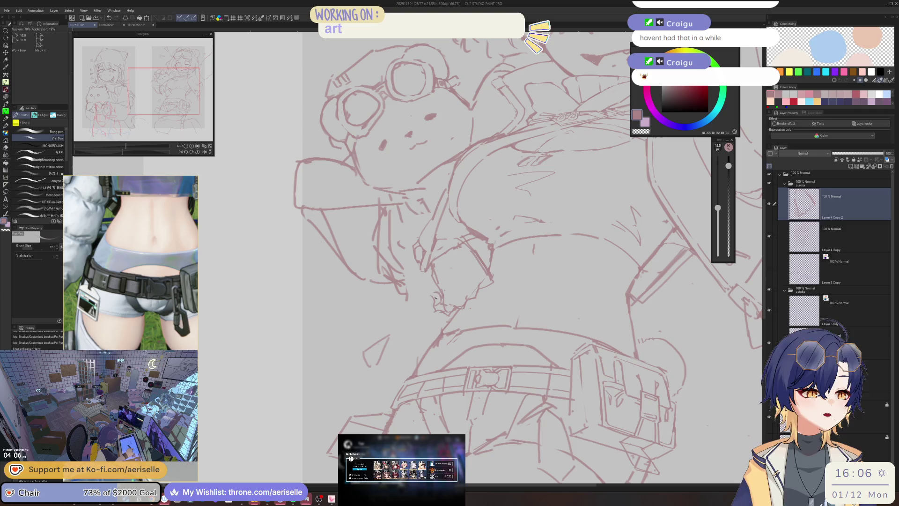
{"action": "left_click_drag", "start_coordinate": [437, 294], "coordinate": [432, 299]}
{"action": "key", "text": "ctrl+0"}
{"action": "scroll", "coordinate": [455, 258], "scroll_direction": "up", "scroll_amount": 5}
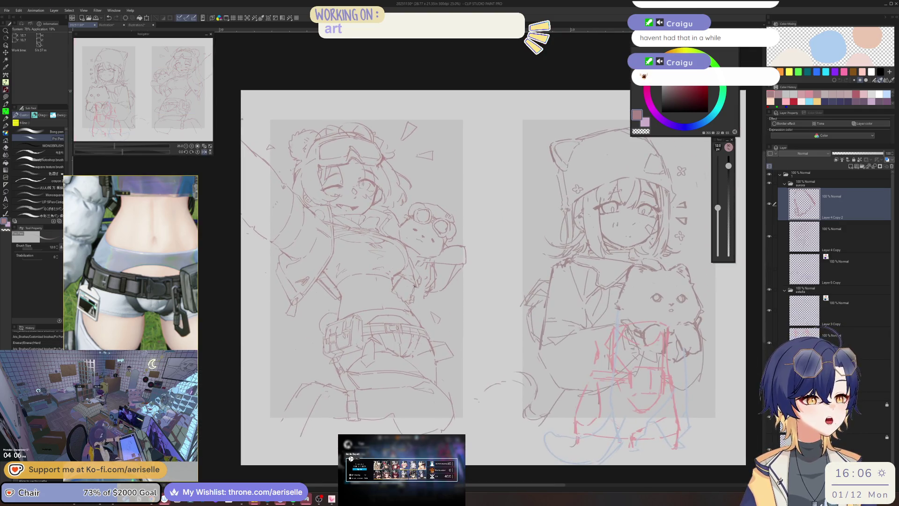
{"action": "key", "text": "e"}
{"action": "key", "text": "p"}
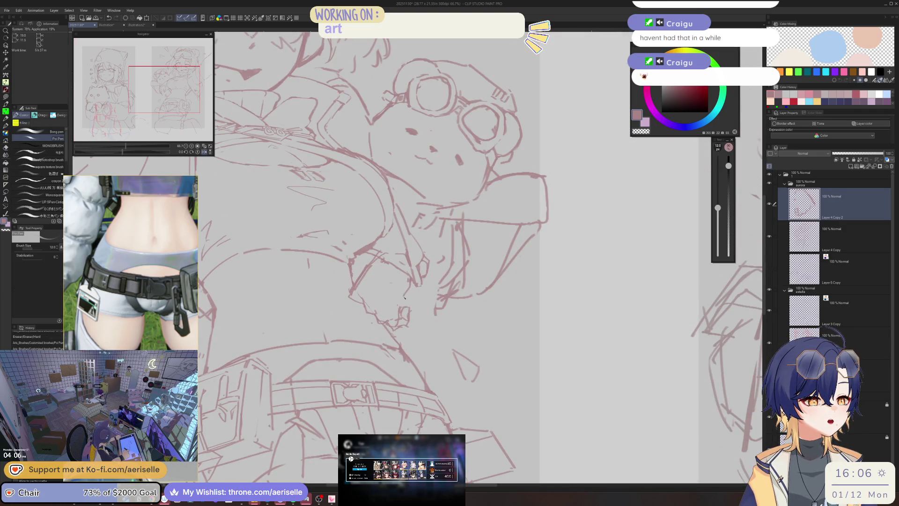
Rotate the view around the bear plushie, unflip it, and tilt it onto the bear's arm
{"action": "mouse_move", "coordinate": [409, 290]}
{"action": "left_mouse_down"}
{"action": "mouse_move", "coordinate": [409, 220]}
{"action": "mouse_move", "coordinate": [441, 269]}
{"action": "left_mouse_up"}
{"action": "key", "text": "e"}
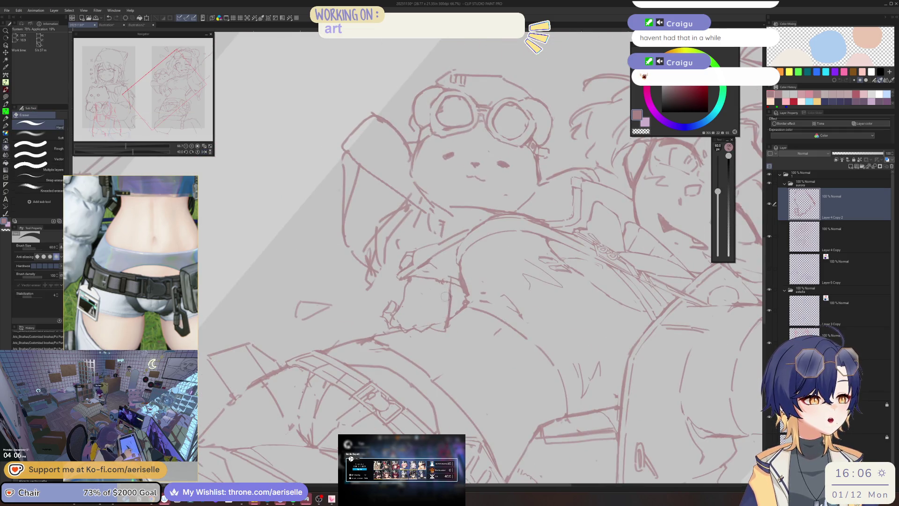
{"action": "key", "text": "p"}
{"action": "key", "text": "h"}
{"action": "scroll", "coordinate": [462, 271], "scroll_direction": "down", "scroll_amount": 5}
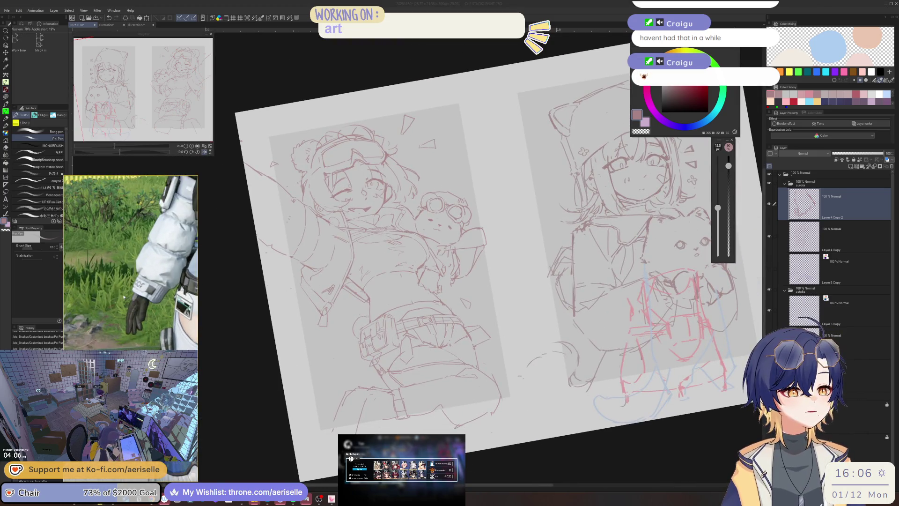
{"action": "scroll", "coordinate": [462, 294], "scroll_direction": "up", "scroll_amount": 4}
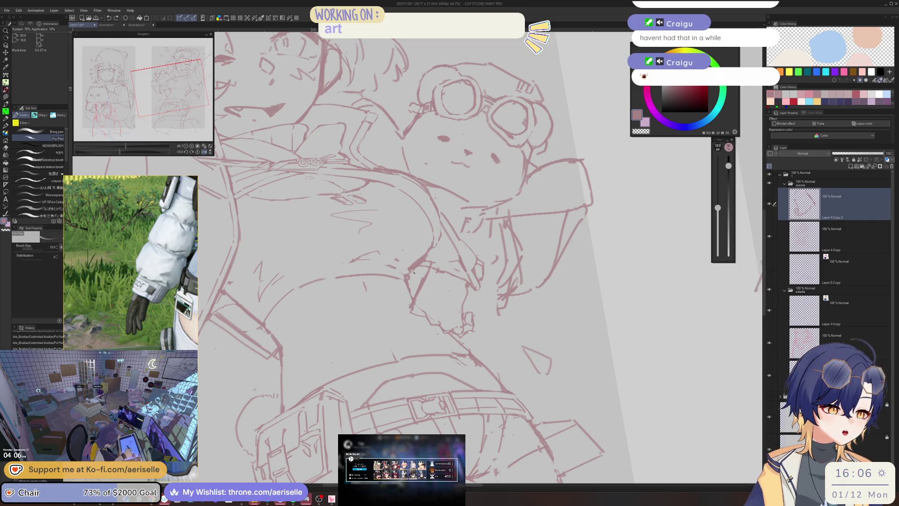
{"action": "left_click_drag", "start_coordinate": [420, 279], "coordinate": [800, 143]}
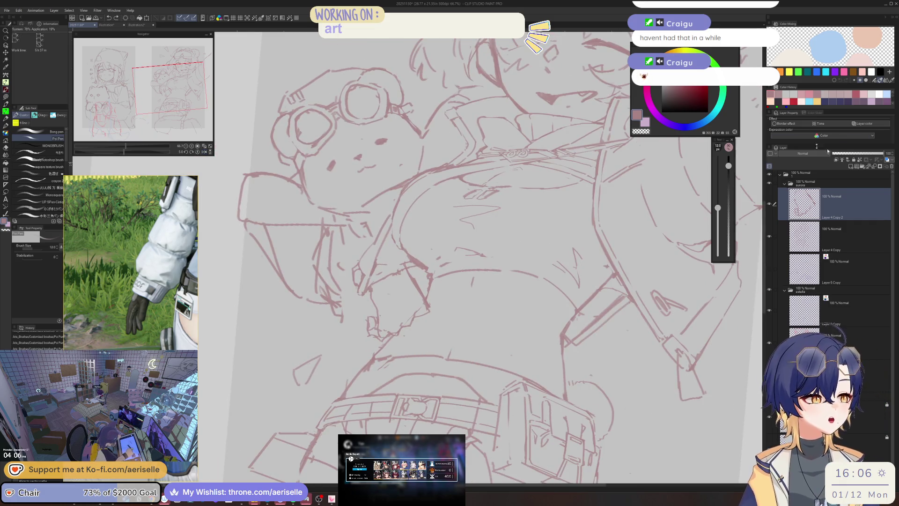
Tint the sketch layer's lines blue in the layer colour settings
{"action": "left_click", "coordinate": [864, 123]}
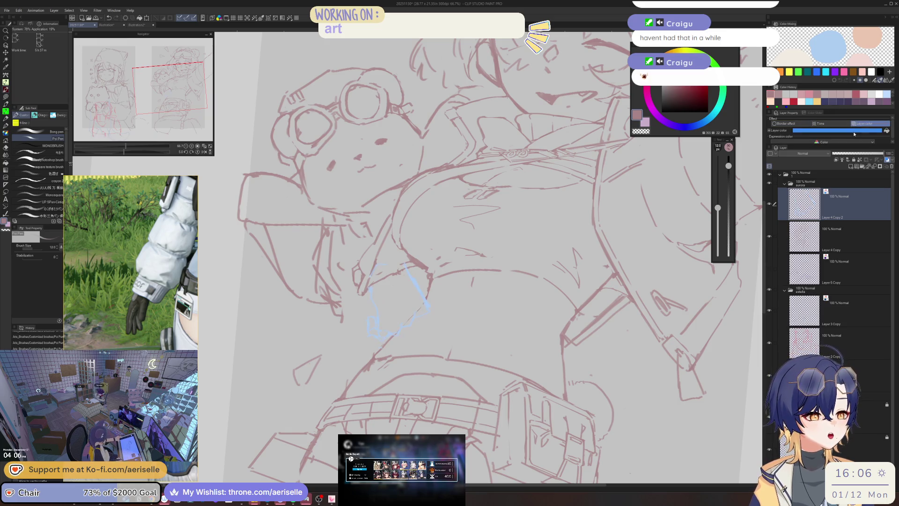
{"action": "left_click", "coordinate": [838, 130]}
{"action": "left_click", "coordinate": [722, 229]}
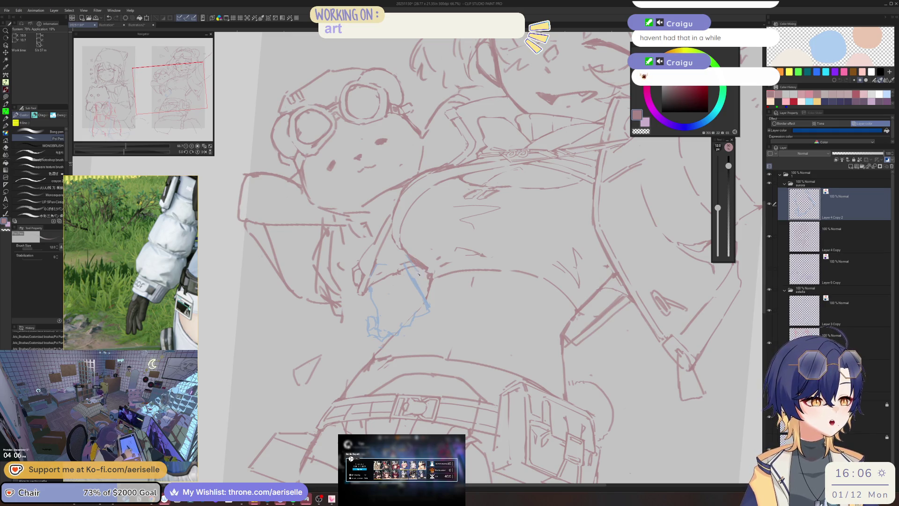
Erase stray bits of the blue and red sketch around the hand and torso
{"action": "left_click_drag", "start_coordinate": [373, 298], "coordinate": [410, 281]}
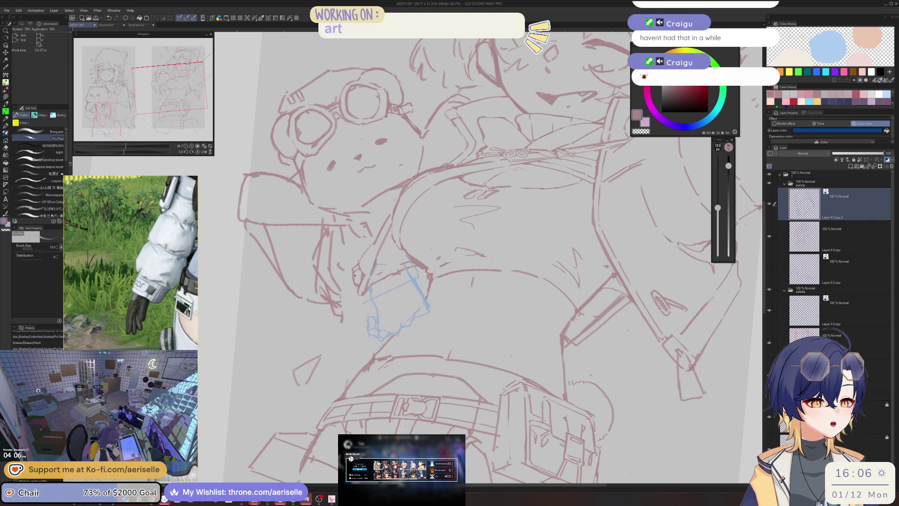
{"action": "left_click_drag", "start_coordinate": [349, 277], "coordinate": [346, 278]}
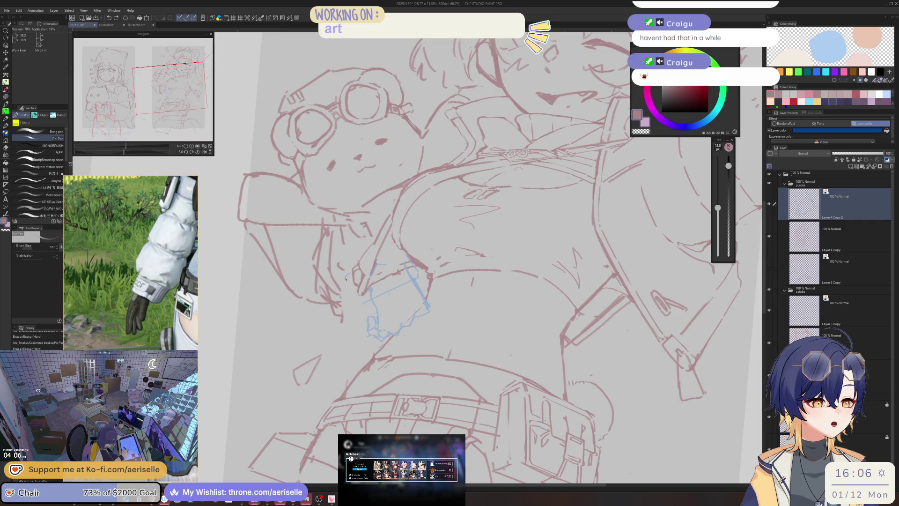
{"action": "left_click_drag", "start_coordinate": [360, 308], "coordinate": [360, 303]}
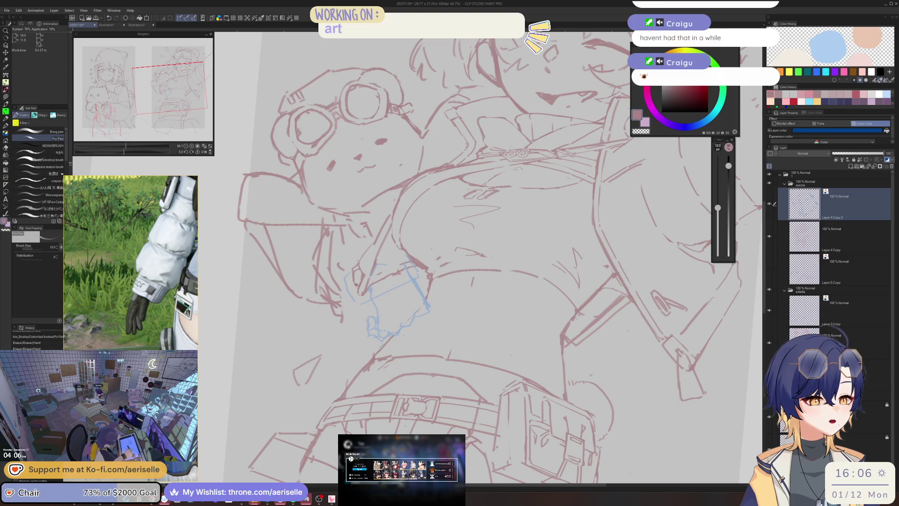
{"action": "left_click_drag", "start_coordinate": [398, 279], "coordinate": [349, 248]}
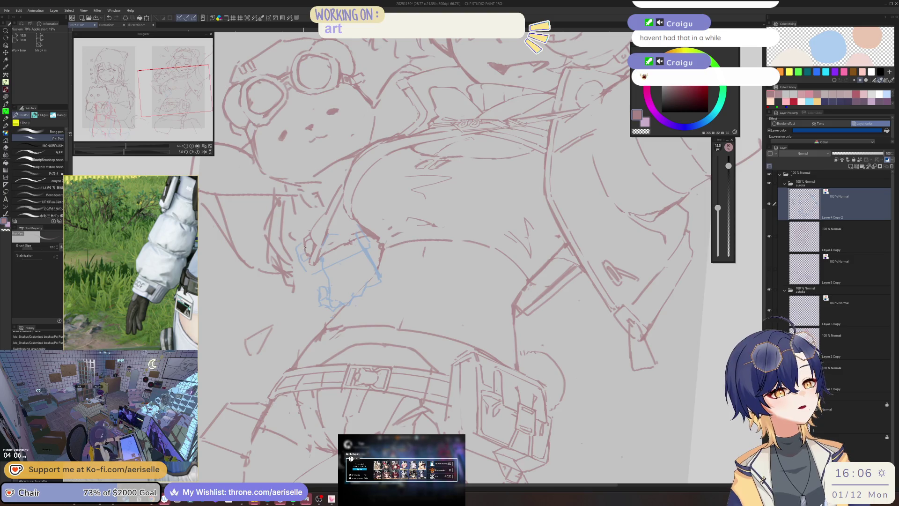
{"action": "key", "text": "e"}
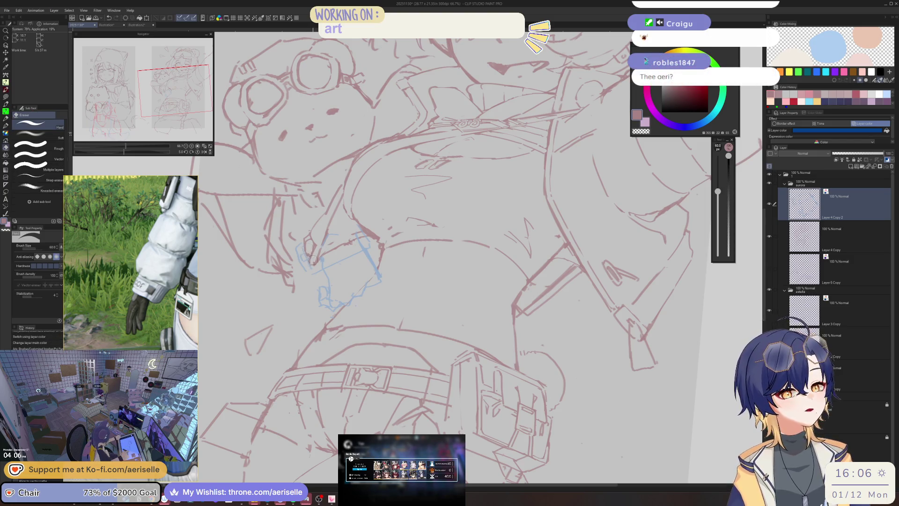
{"action": "left_click_drag", "start_coordinate": [306, 248], "coordinate": [328, 248]}
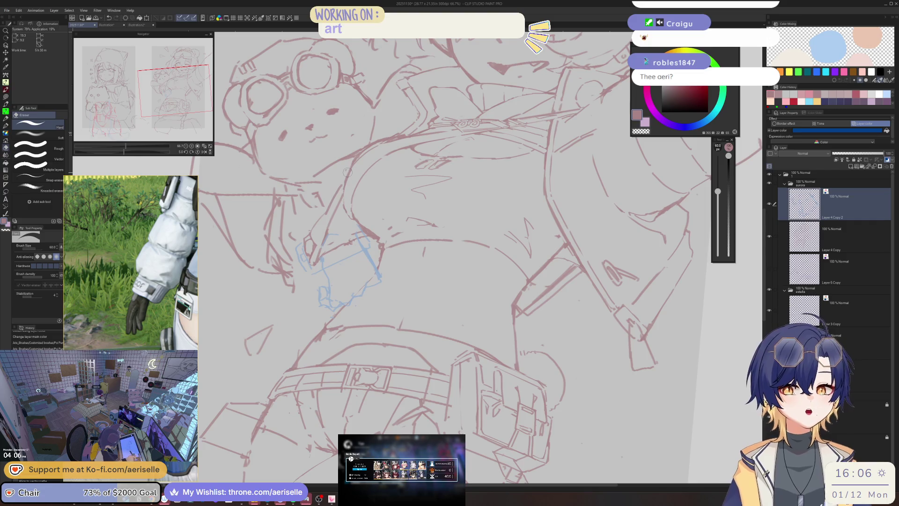
{"action": "left_click_drag", "start_coordinate": [314, 254], "coordinate": [322, 260]}
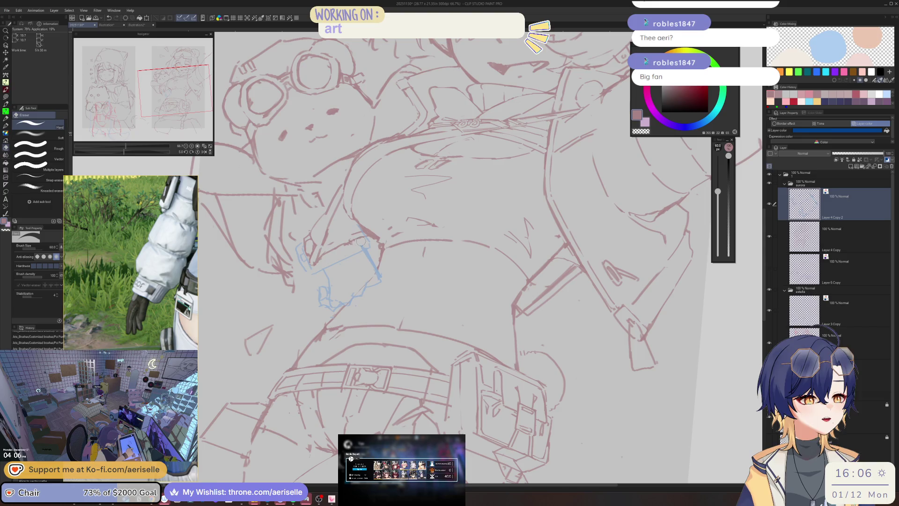
{"action": "key", "text": "p"}
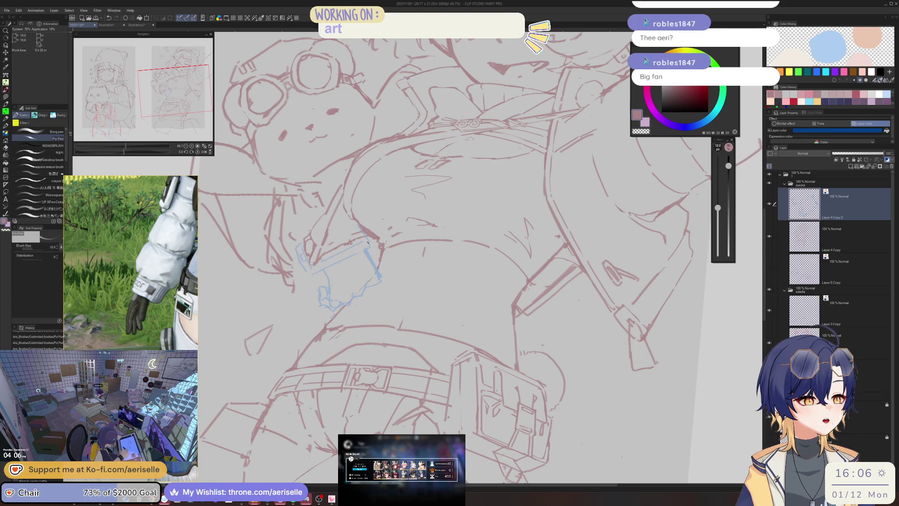
Flip, rotate and zoom in on the hand, then zoom out and tilt the canvas view
{"action": "key", "text": "e"}
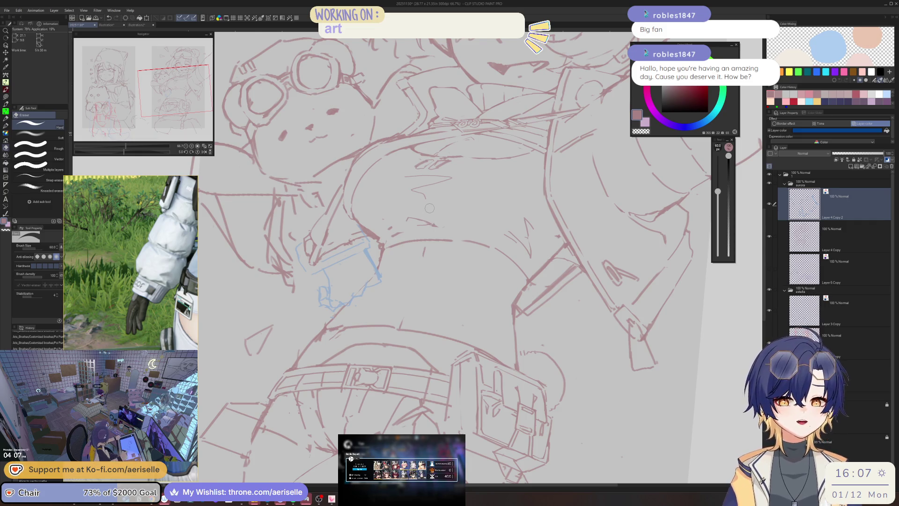
{"action": "key", "text": "h"}
{"action": "key", "text": "minus"}
{"action": "key", "text": "ctrl+plus"}
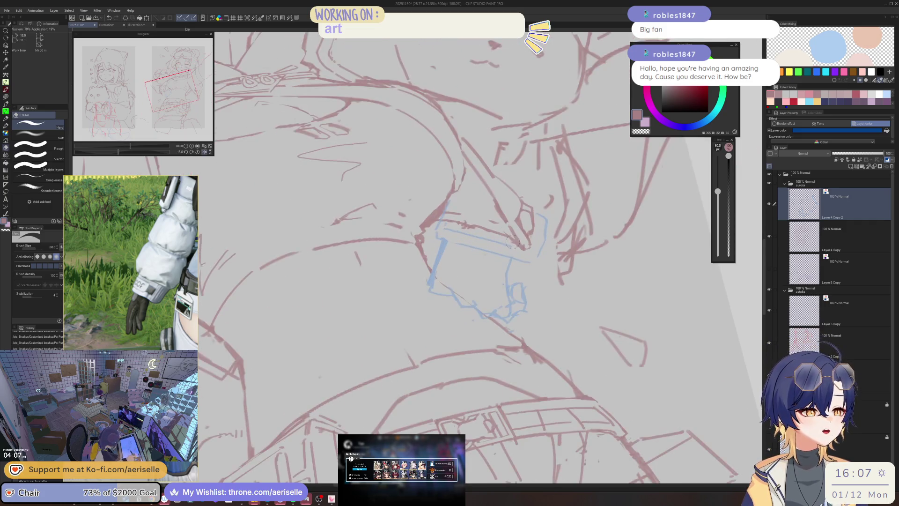
{"action": "key", "text": "p"}
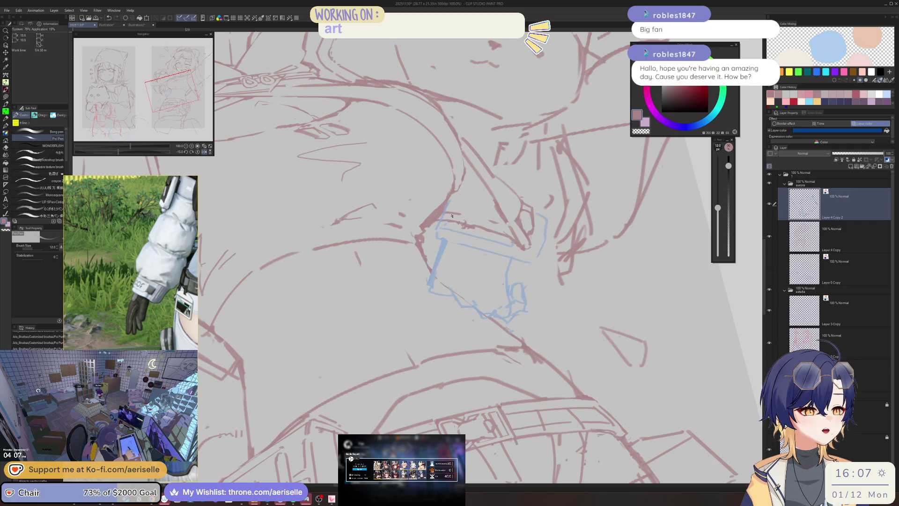
{"action": "key", "text": "e"}
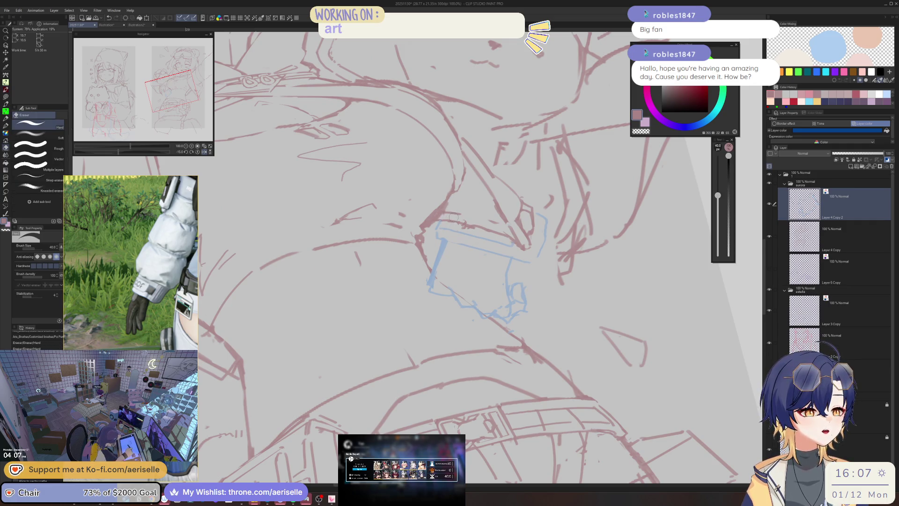
{"action": "key", "text": "p"}
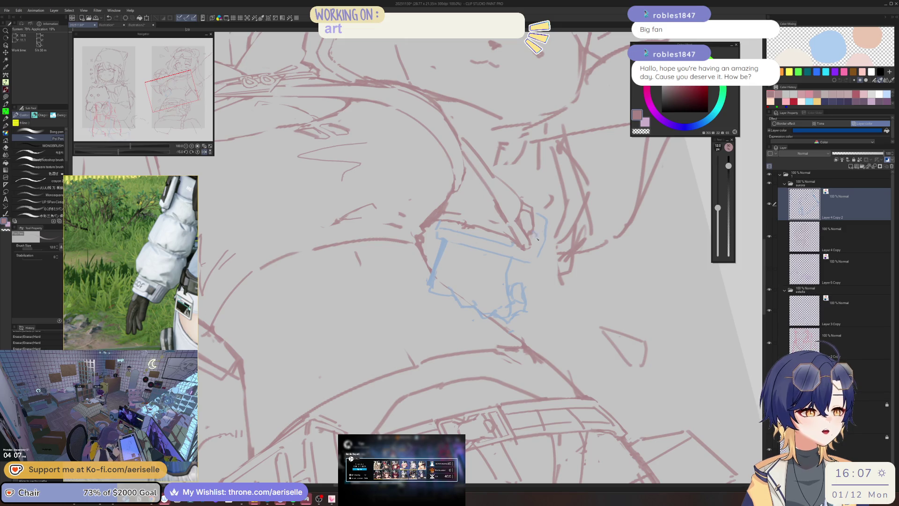
{"action": "key", "text": "ctrl+minus"}
{"action": "key", "text": "ctrl+minus"}
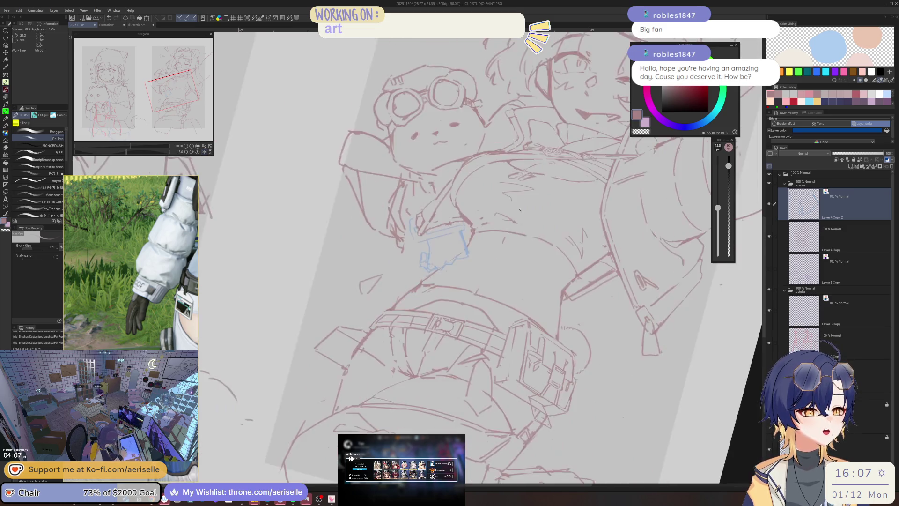
{"action": "left_click_drag", "start_coordinate": [521, 211], "coordinate": [477, 215]}
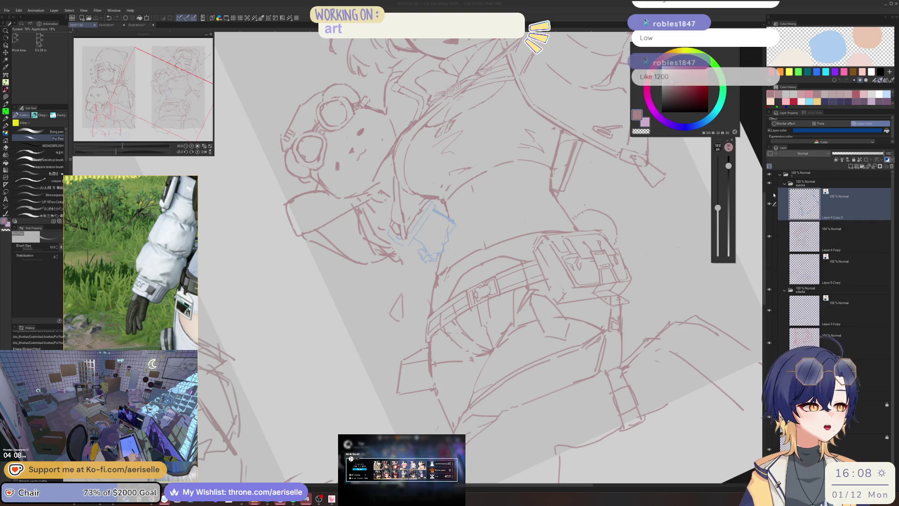
Mirror the view to check proportions, then erase part of the blue hand sketch
{"action": "key", "text": "h"}
{"action": "scroll", "coordinate": [372, 231], "scroll_direction": "up", "scroll_amount": 2}
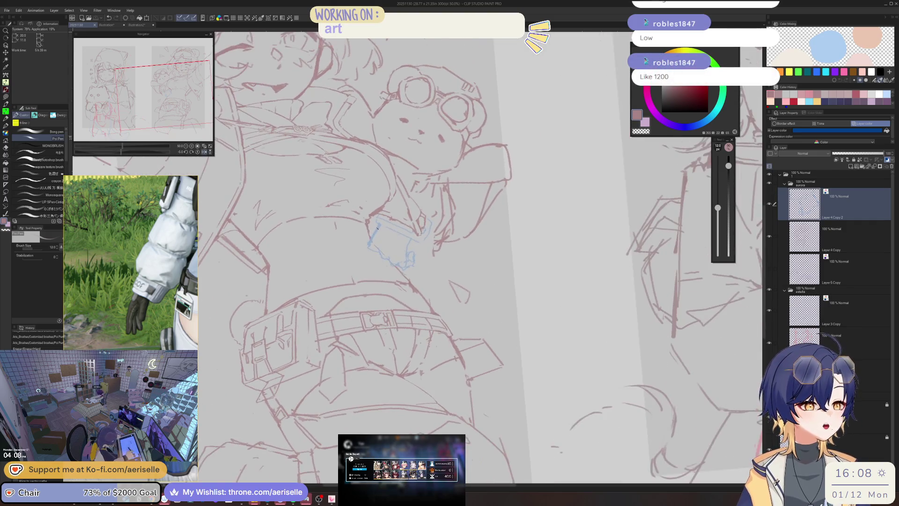
{"action": "key", "text": "h"}
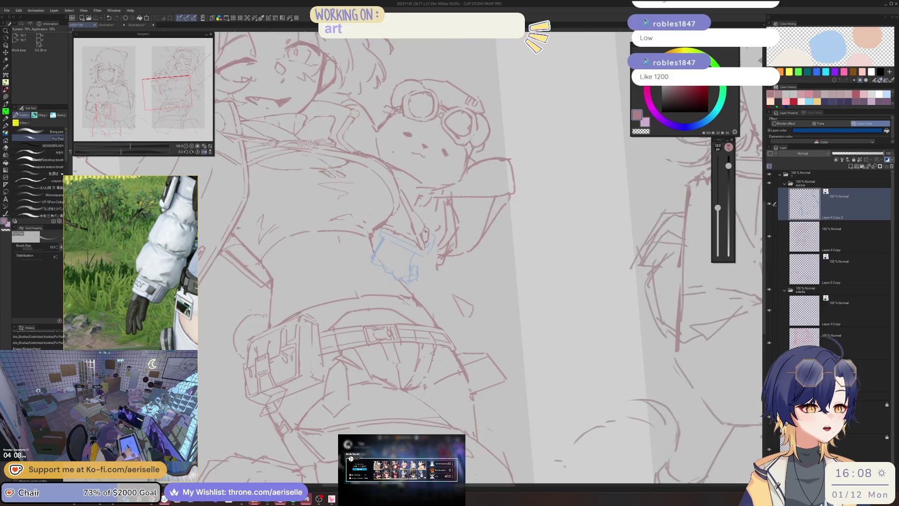
{"action": "scroll", "coordinate": [370, 276], "scroll_direction": "down", "scroll_amount": 2}
{"action": "key", "text": "e"}
{"action": "left_click_drag", "start_coordinate": [453, 240], "coordinate": [463, 267]}
{"action": "key", "text": "p"}
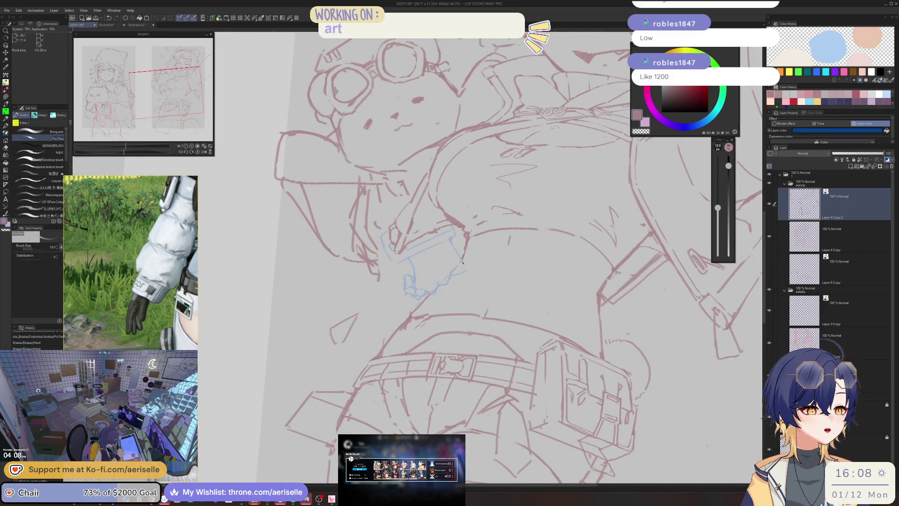
Mirror and rotate the view onto the hand and erase a small mark on the sketch
{"action": "key", "text": "h"}
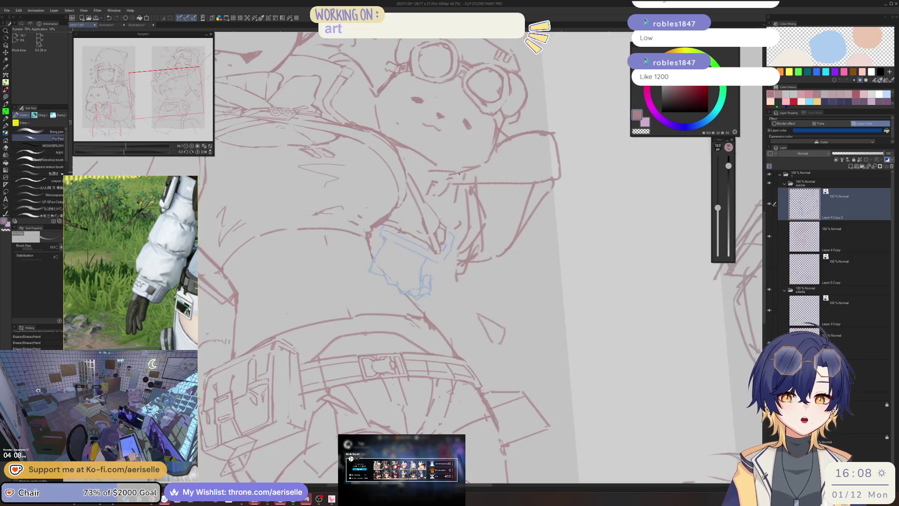
{"action": "key", "text": "h"}
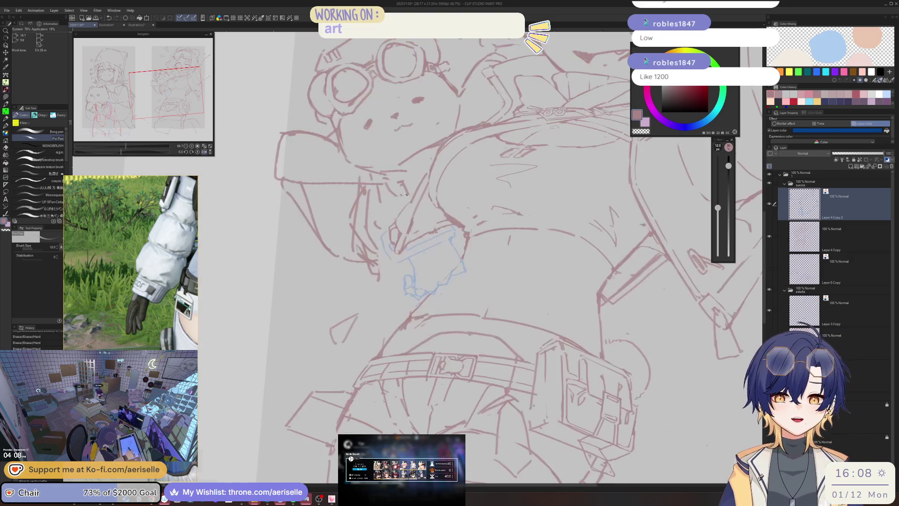
{"action": "key", "text": "minus"}
{"action": "key", "text": "e"}
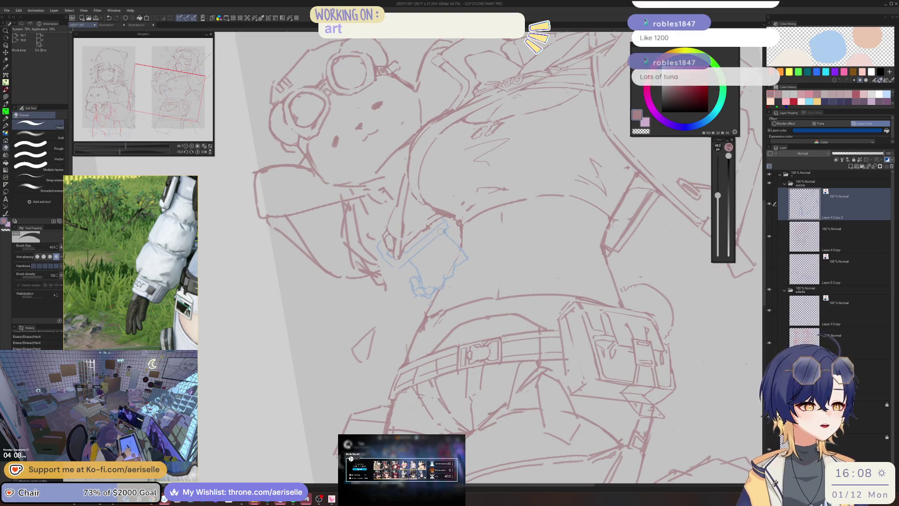
{"action": "scroll", "coordinate": [442, 220], "scroll_direction": "up", "scroll_amount": 1}
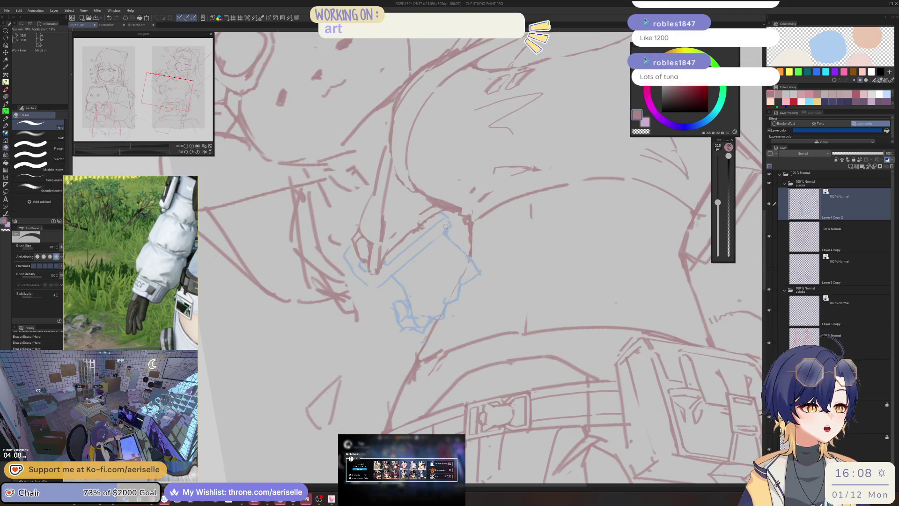
{"action": "key", "text": "p"}
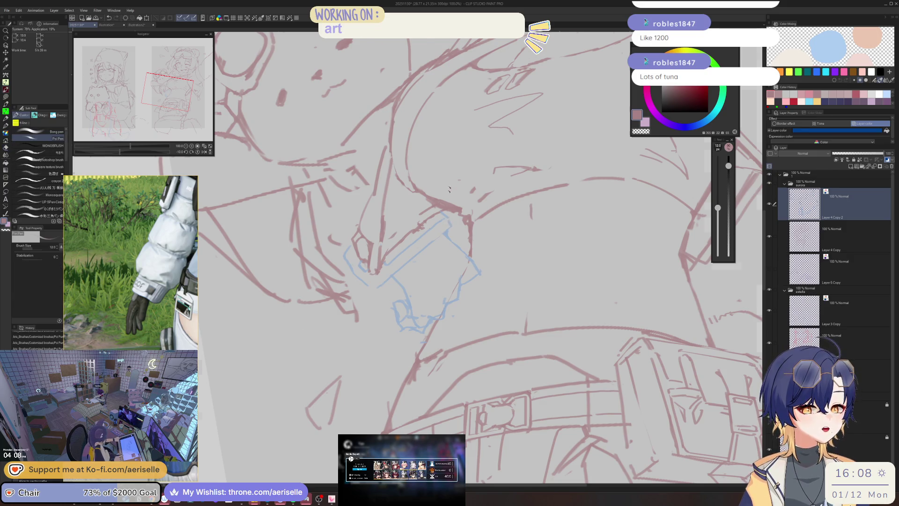
{"action": "key", "text": "equal"}
{"action": "scroll", "coordinate": [422, 202], "scroll_direction": "up", "scroll_amount": 1}
{"action": "key", "text": "e"}
{"action": "left_click", "coordinate": [378, 224]}
{"action": "key", "text": "p"}
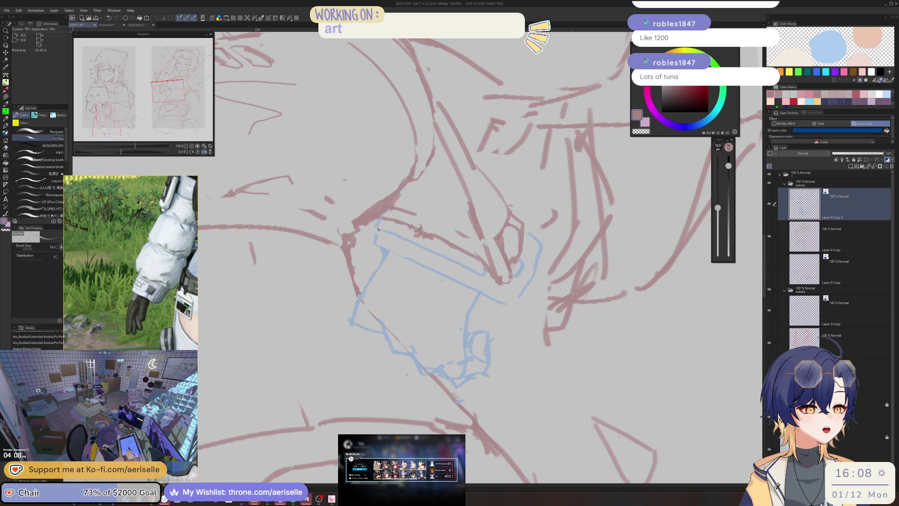
Rotate and mirror the canvas view, shifting it slightly onto the hand
{"action": "key", "text": "equal"}
{"action": "key", "text": "e"}
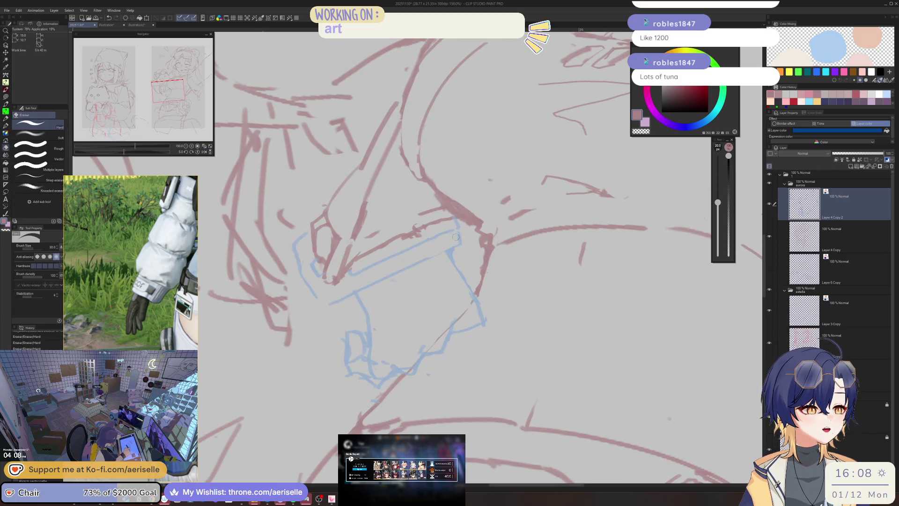
{"action": "key", "text": "p"}
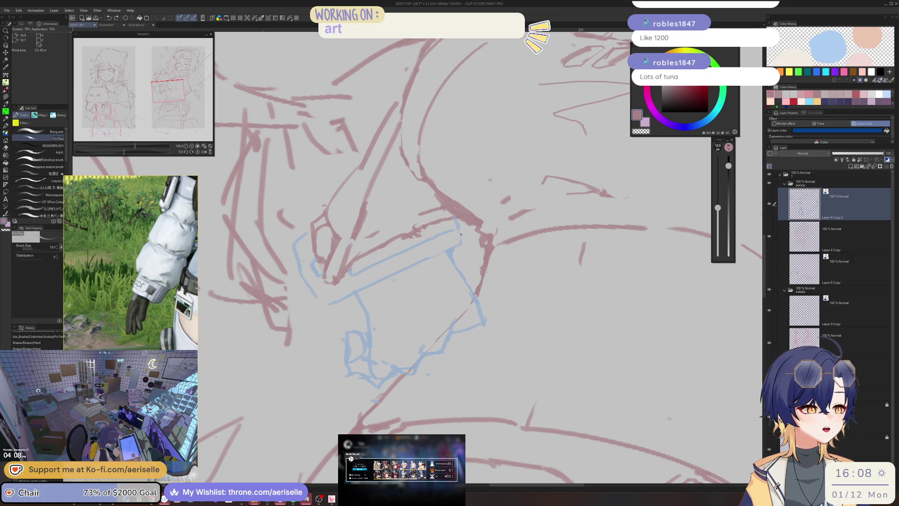
{"action": "key", "text": "h"}
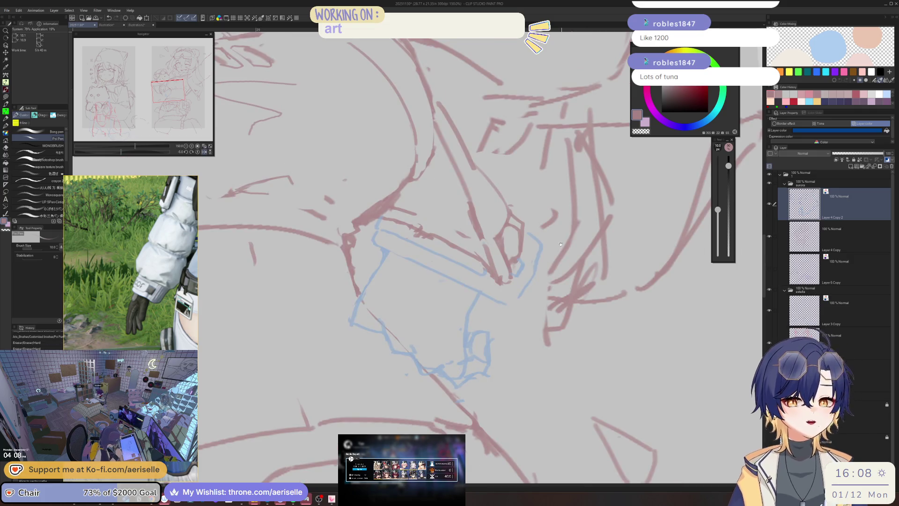
{"action": "left_click_drag", "start_coordinate": [561, 242], "coordinate": [542, 232]}
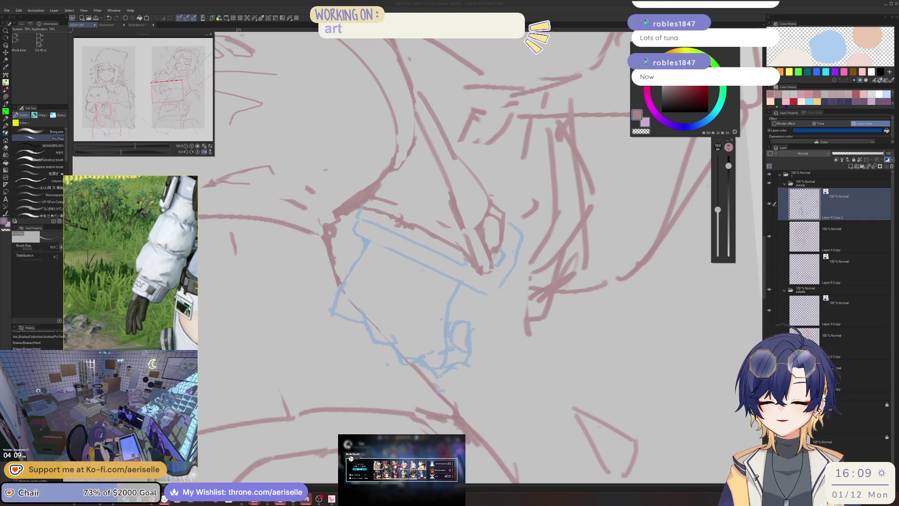
{"action": "left_click", "coordinate": [471, 222]}
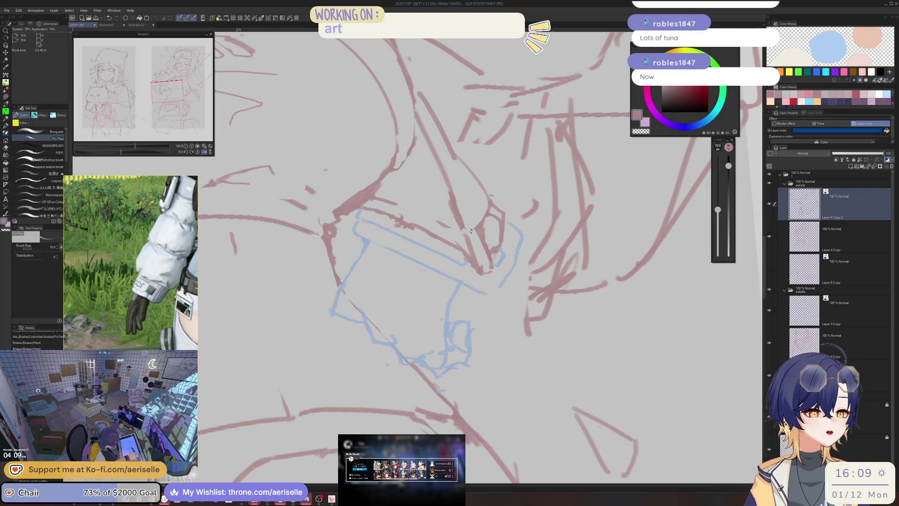
Redraw the blue hand's left edge, trim it with the hard eraser, and zoom out to 33.3%
{"action": "left_click", "coordinate": [331, 317]}
{"action": "left_click_drag", "start_coordinate": [339, 299], "coordinate": [336, 313]}
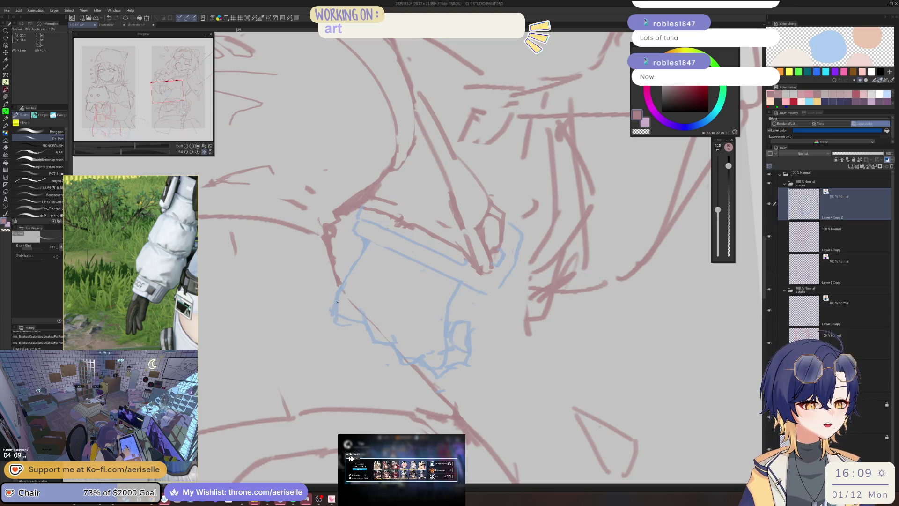
{"action": "key", "text": "e"}
{"action": "mouse_move", "coordinate": [331, 299]}
{"action": "left_mouse_down"}
{"action": "mouse_move", "coordinate": [331, 316]}
{"action": "mouse_move", "coordinate": [356, 323]}
{"action": "left_mouse_up"}
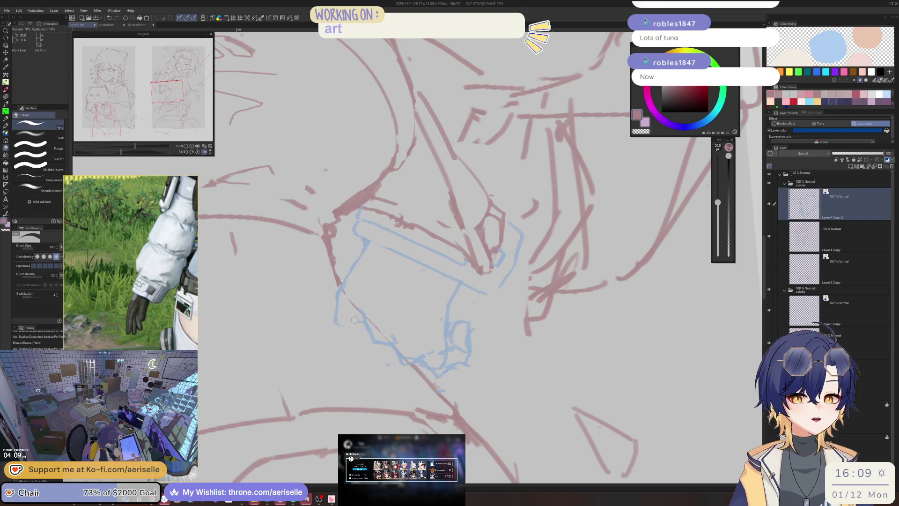
{"action": "key", "text": "p"}
{"action": "scroll", "coordinate": [506, 230], "scroll_direction": "down", "scroll_amount": 6}
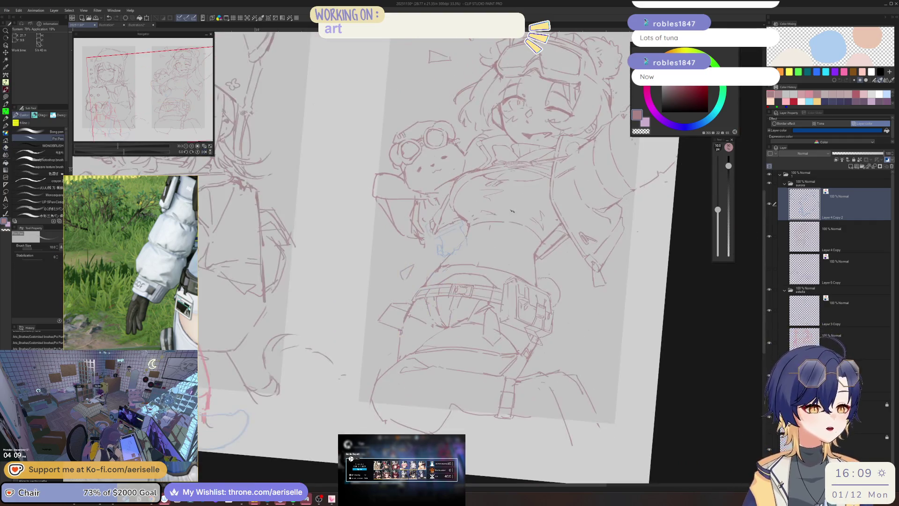
{"action": "key", "text": "h"}
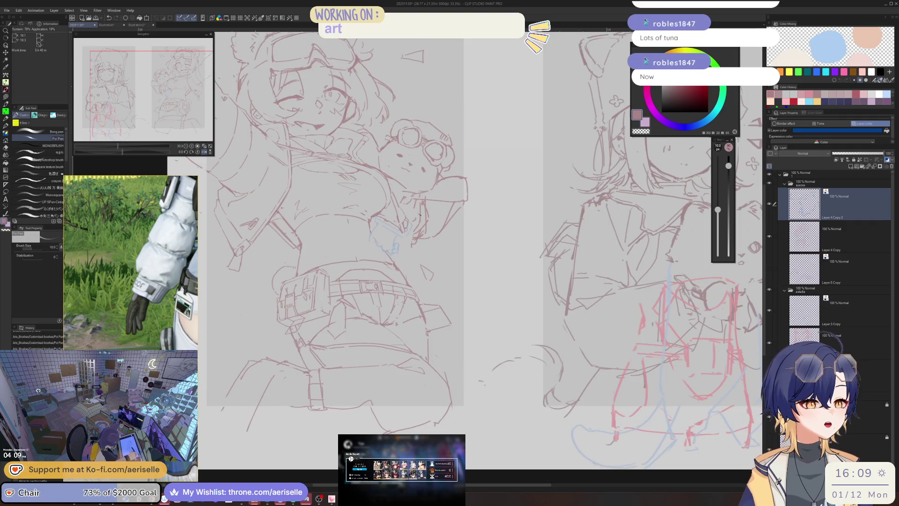
{"action": "scroll", "coordinate": [415, 196], "scroll_direction": "up", "scroll_amount": 4}
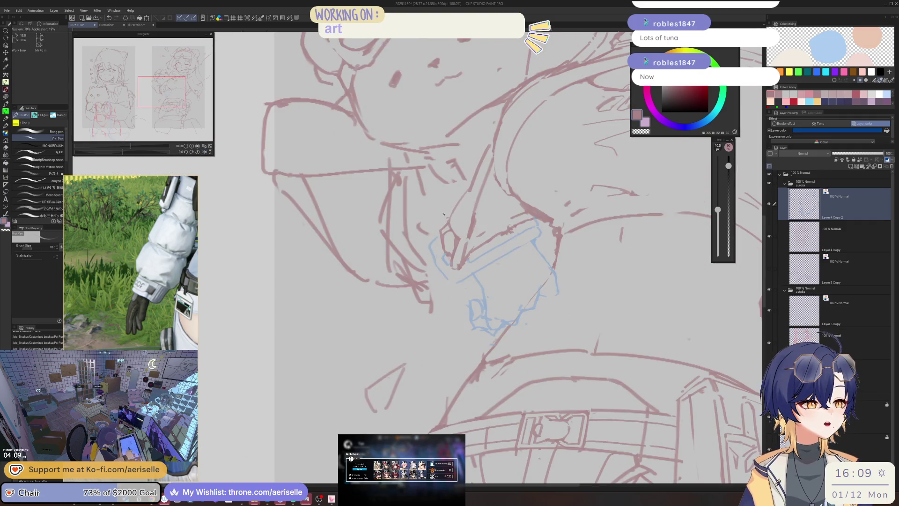
{"action": "scroll", "coordinate": [432, 238], "scroll_direction": "down", "scroll_amount": 3}
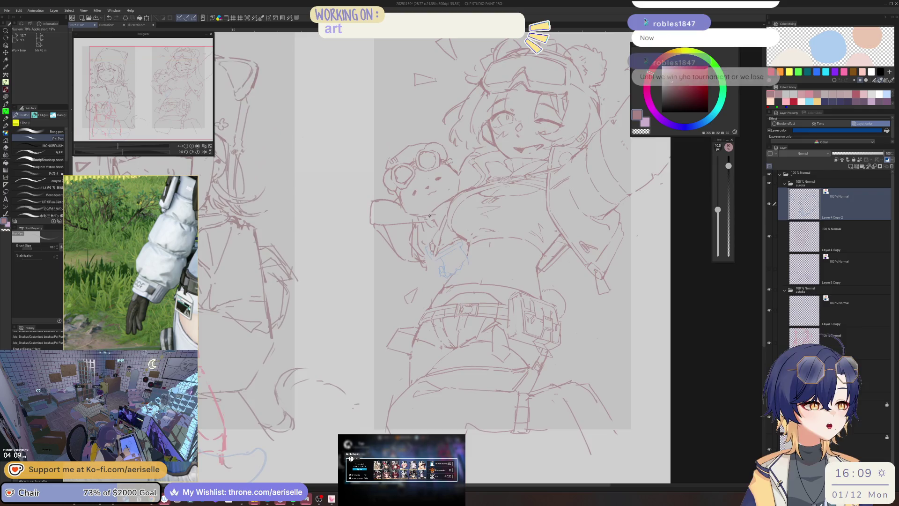
{"action": "scroll", "coordinate": [444, 242], "scroll_direction": "down", "scroll_amount": 1}
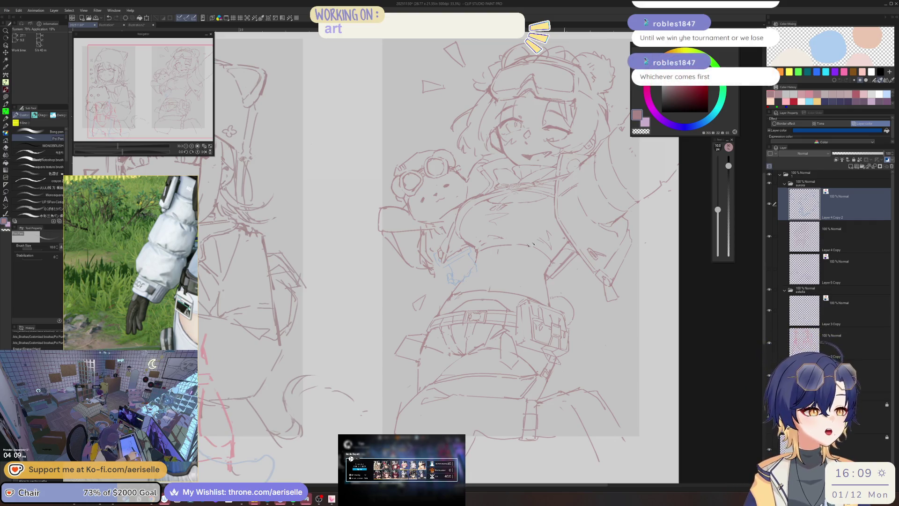
{"action": "scroll", "coordinate": [477, 274], "scroll_direction": "up", "scroll_amount": 1}
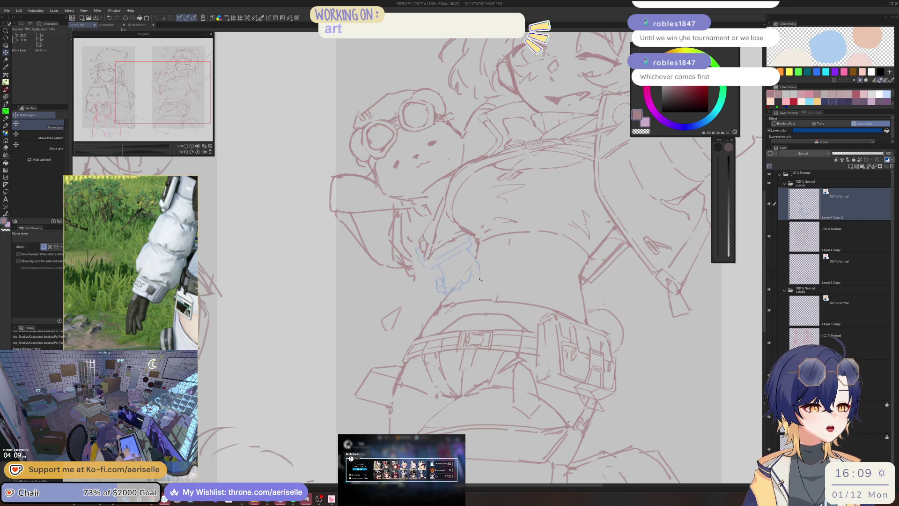
{"action": "scroll", "coordinate": [479, 279], "scroll_direction": "up", "scroll_amount": 1}
{"action": "scroll", "coordinate": [430, 258], "scroll_direction": "up", "scroll_amount": 1}
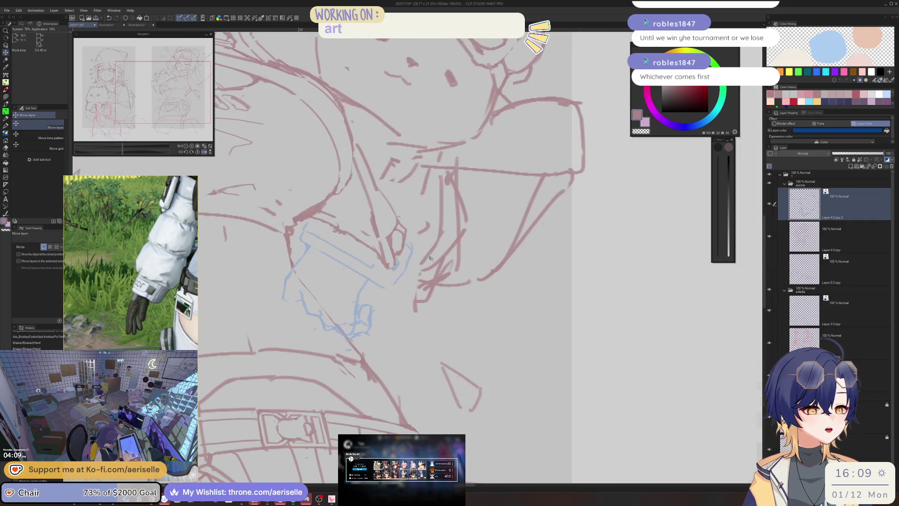
{"action": "key", "text": "ctrl"}
{"action": "left_click", "coordinate": [429, 295], "text": "ctrl"}
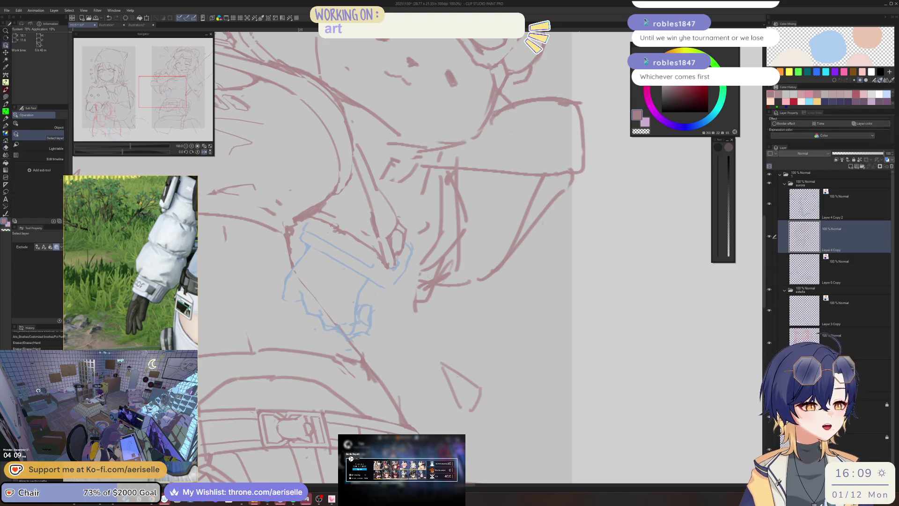
{"action": "scroll", "coordinate": [444, 222], "scroll_direction": "down", "scroll_amount": 4}
{"action": "scroll", "coordinate": [445, 222], "scroll_direction": "up", "scroll_amount": 3}
{"action": "key", "text": "p"}
{"action": "key", "text": "e"}
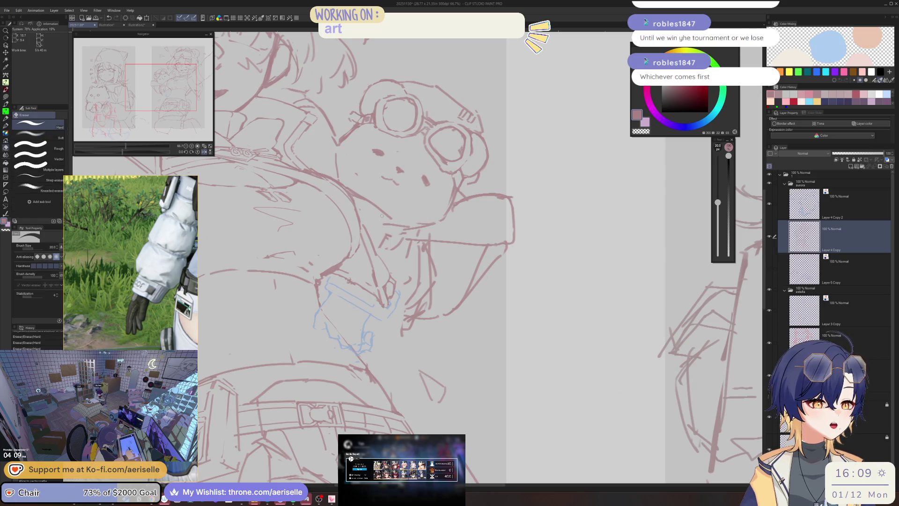
{"action": "key", "text": "h"}
{"action": "scroll", "coordinate": [515, 257], "scroll_direction": "down", "scroll_amount": 2}
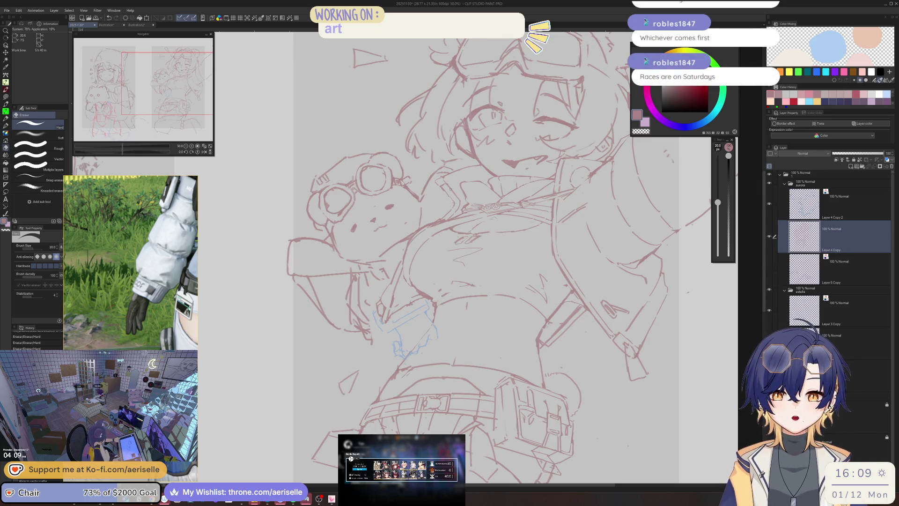
{"action": "key", "text": "bracketright"}
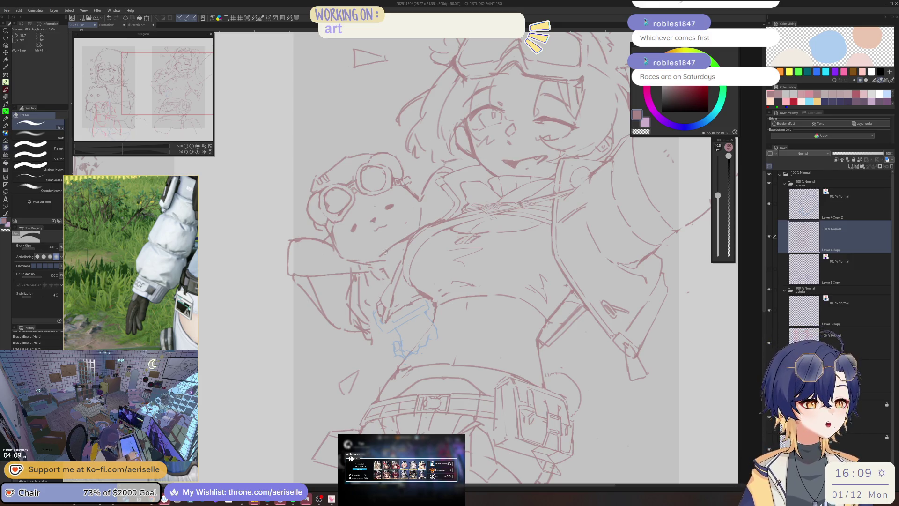
{"action": "key", "text": "p"}
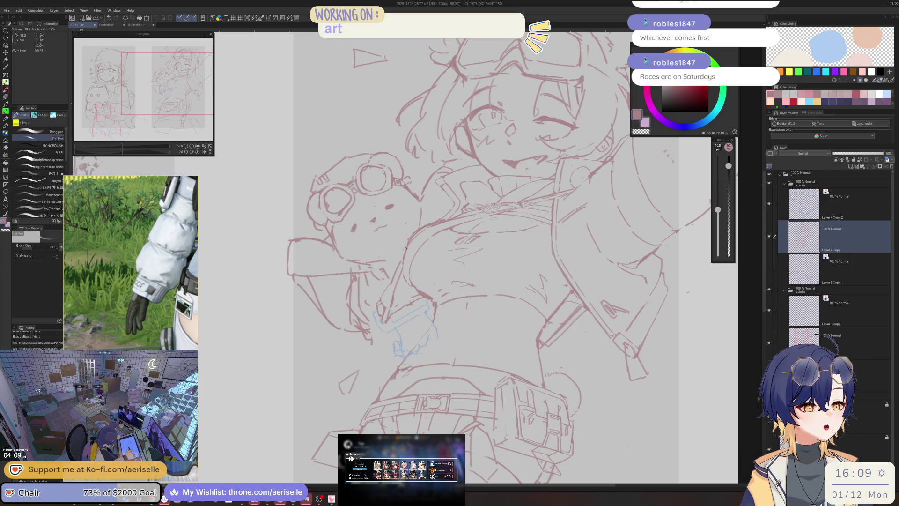
{"action": "key", "text": "m"}
{"action": "left_click_drag", "start_coordinate": [387, 282], "coordinate": [380, 289]}
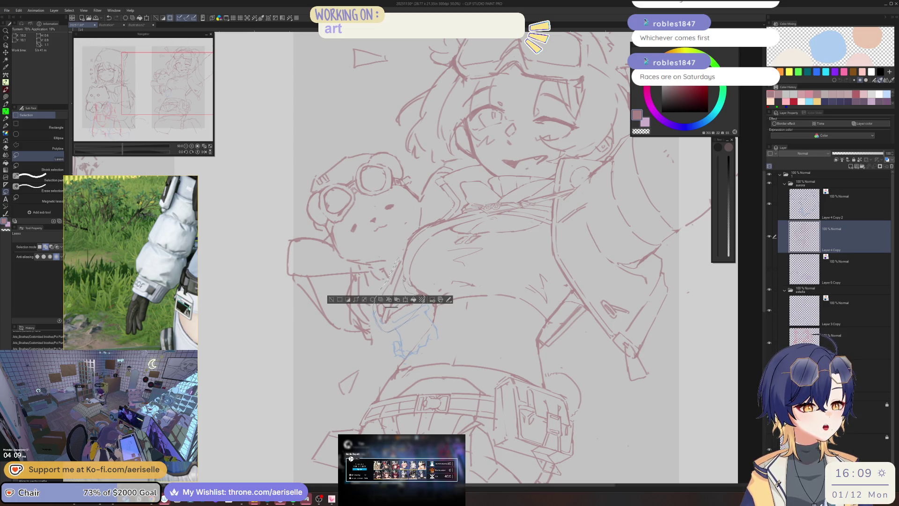
Lasso the bear's arm, shift it slightly down-left and tilt it a little
{"action": "left_click_drag", "start_coordinate": [390, 256], "coordinate": [389, 257]}
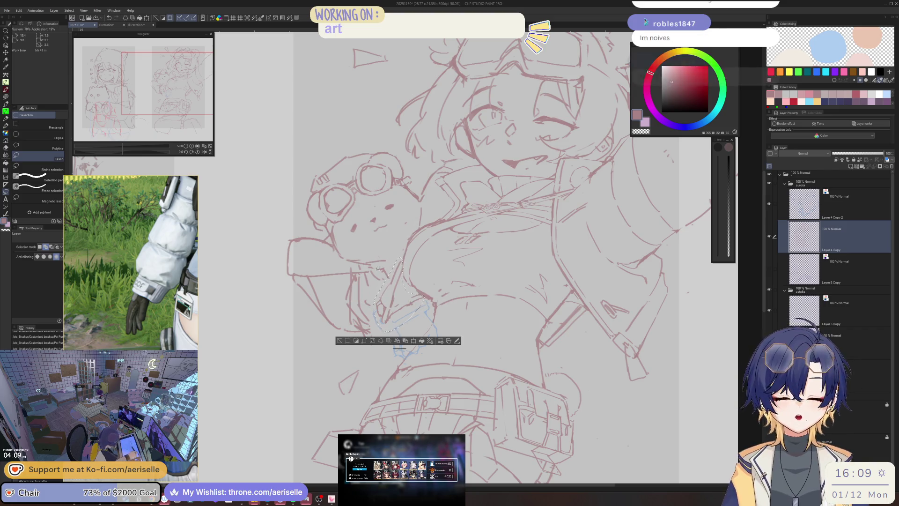
{"action": "key", "text": "k"}
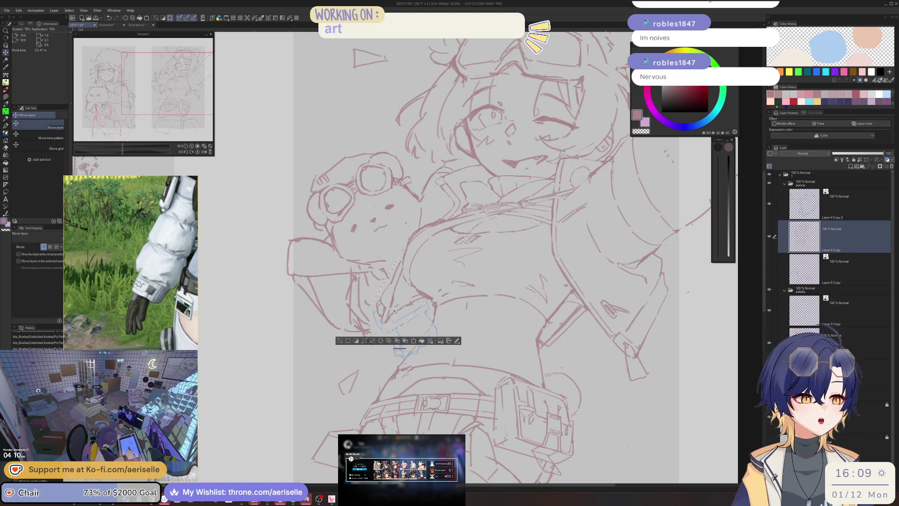
{"action": "left_click_drag", "start_coordinate": [396, 307], "coordinate": [397, 305]}
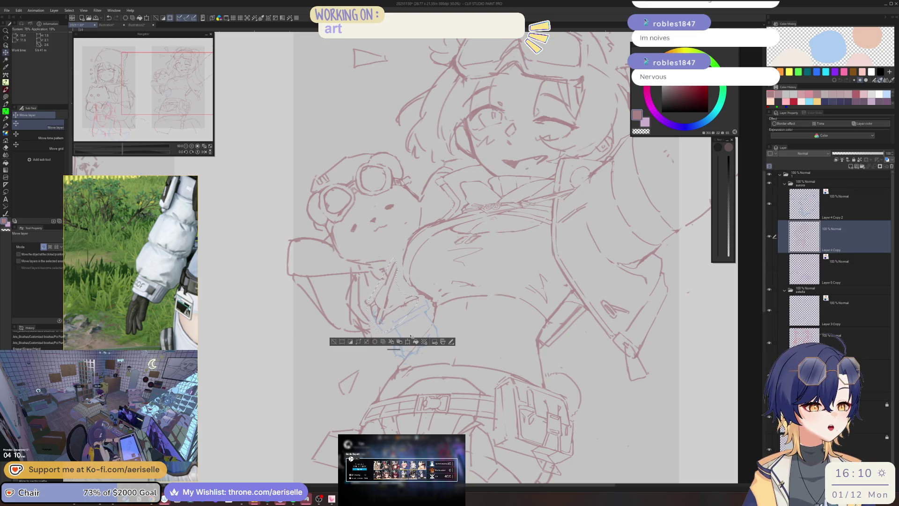
{"action": "key", "text": "ctrl+t"}
{"action": "mouse_move", "coordinate": [391, 334]}
{"action": "left_mouse_down"}
{"action": "mouse_move", "coordinate": [384, 332]}
{"action": "mouse_move", "coordinate": [392, 321]}
{"action": "left_mouse_up"}
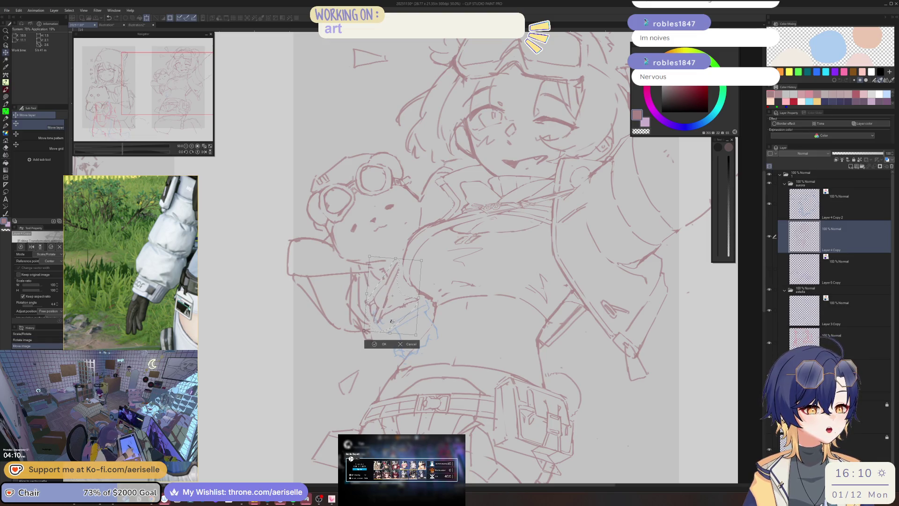
{"action": "left_click", "coordinate": [373, 343]}
{"action": "key", "text": "e"}
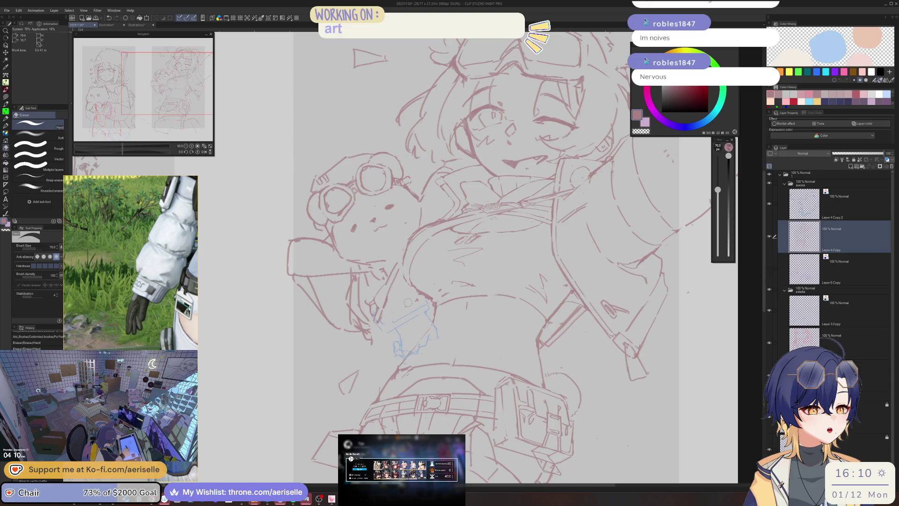
Lasso the lines near the hand, nudge them into place, and deselect
{"action": "key", "text": "m"}
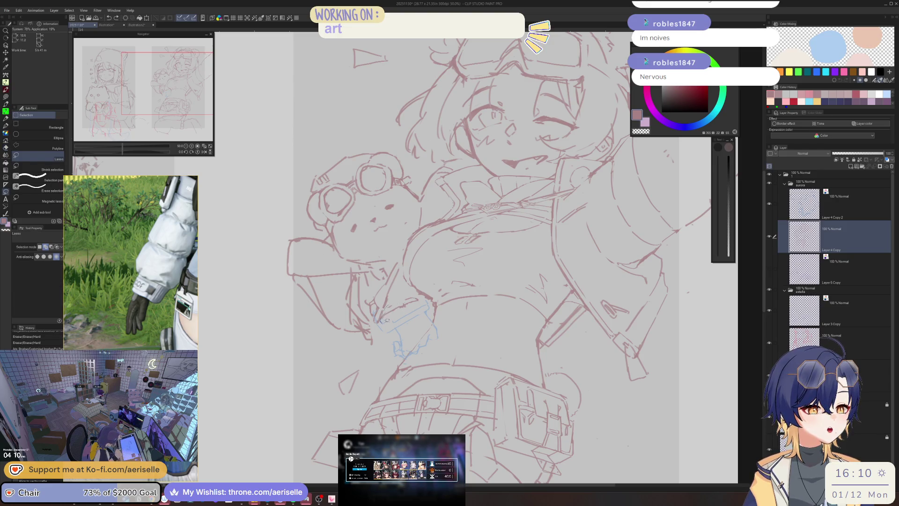
{"action": "key", "text": "k"}
{"action": "left_click_drag", "start_coordinate": [417, 294], "coordinate": [417, 297]}
{"action": "key", "text": "ctrl+d"}
{"action": "key", "text": "p"}
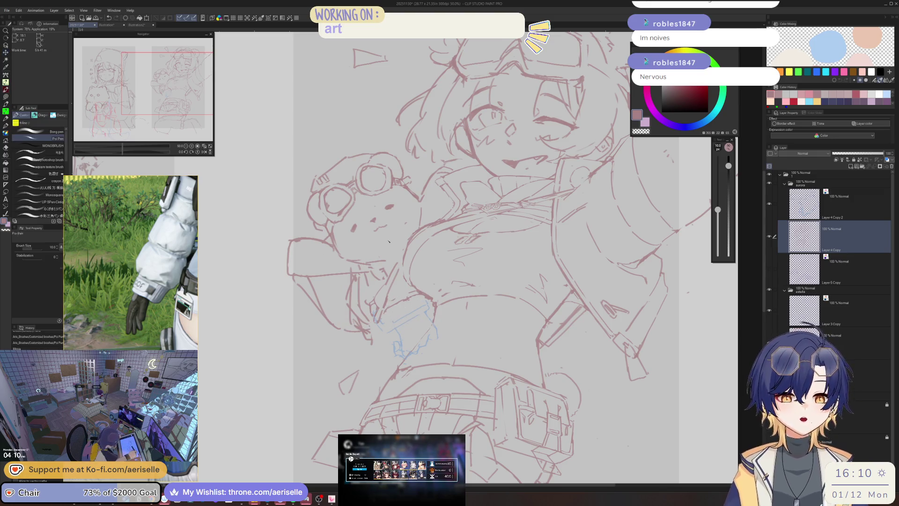
{"action": "scroll", "coordinate": [426, 227], "scroll_direction": "up", "scroll_amount": 1}
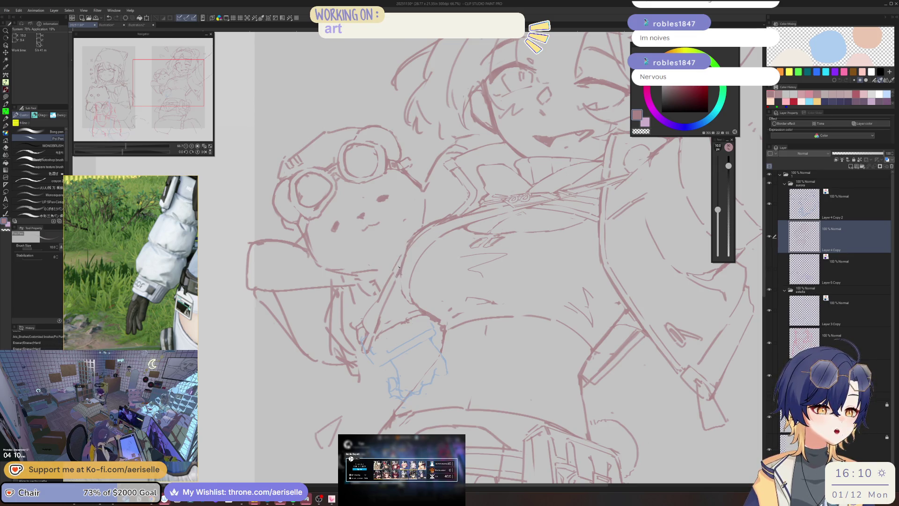
Nudge the selected torso lines up and right, then deselect them
{"action": "scroll", "coordinate": [399, 277], "scroll_direction": "down", "scroll_amount": 5}
{"action": "left_click_drag", "start_coordinate": [481, 234], "coordinate": [292, 235]}
{"action": "scroll", "coordinate": [292, 235], "scroll_direction": "up", "scroll_amount": 6}
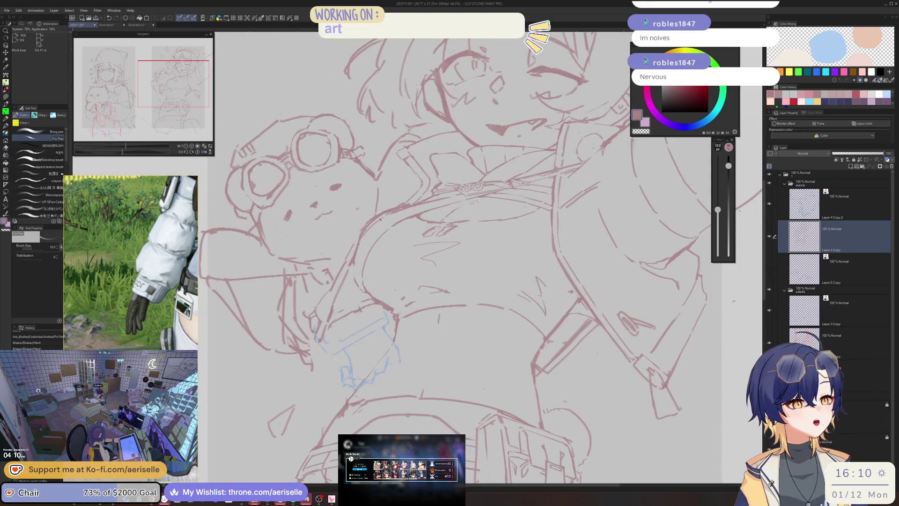
{"action": "key", "text": "e"}
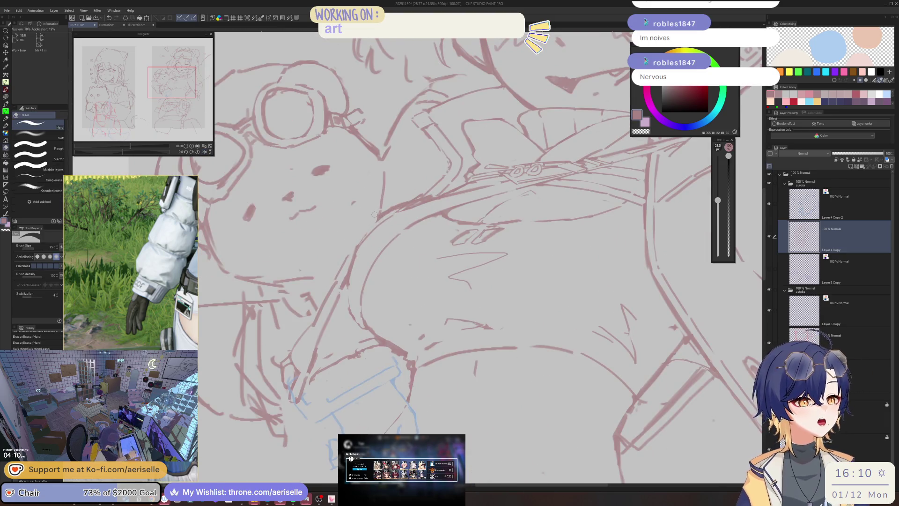
{"action": "left_click_drag", "start_coordinate": [375, 223], "coordinate": [370, 229]}
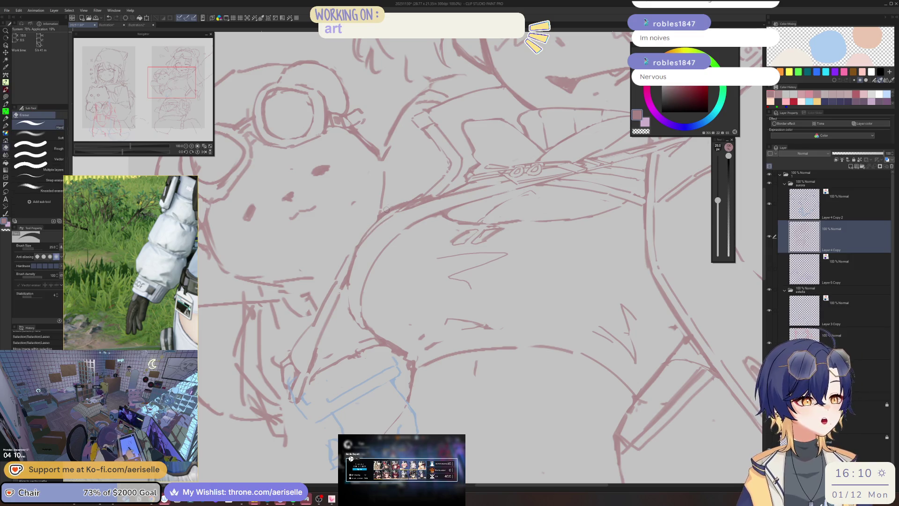
{"action": "key", "text": "ctrl+d"}
{"action": "key", "text": "p"}
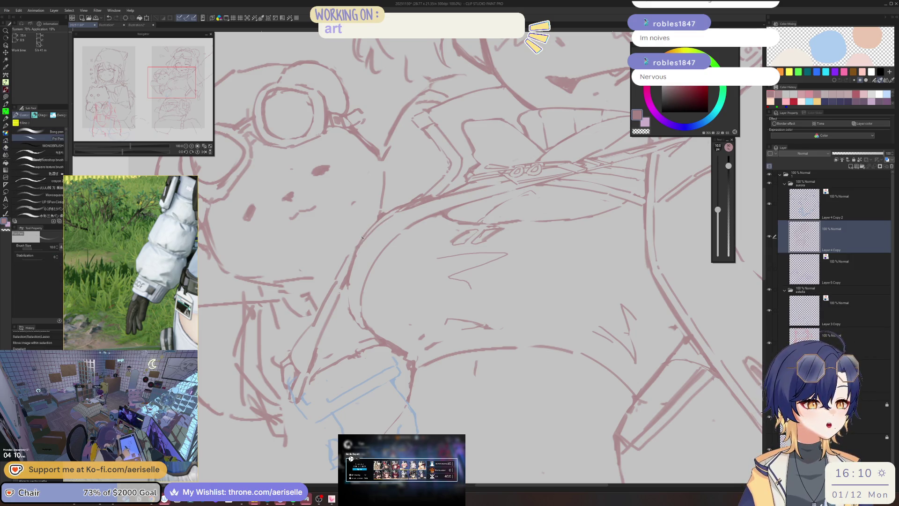
Add a small stroke near the arm, erase two stray marks, and clean up the arm's lines
{"action": "scroll", "coordinate": [362, 237], "scroll_direction": "down", "scroll_amount": 5}
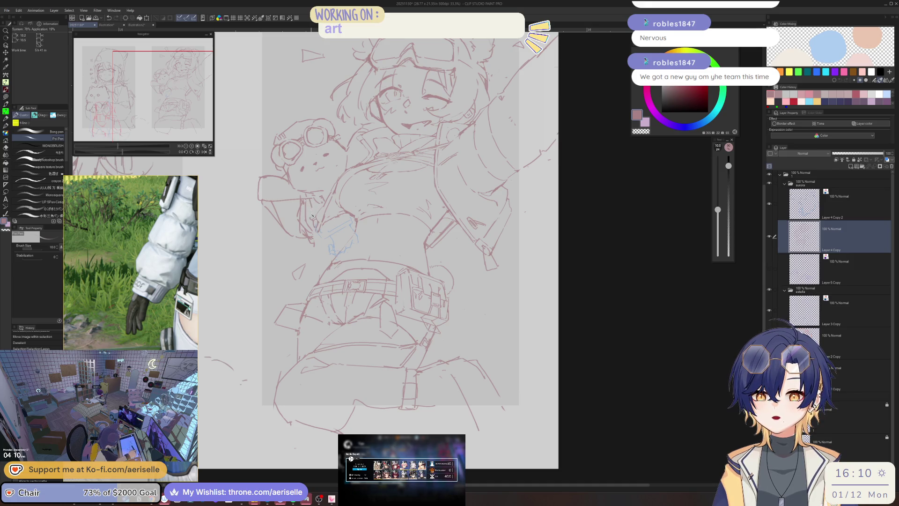
{"action": "scroll", "coordinate": [310, 198], "scroll_direction": "up", "scroll_amount": 5}
{"action": "key", "text": "e"}
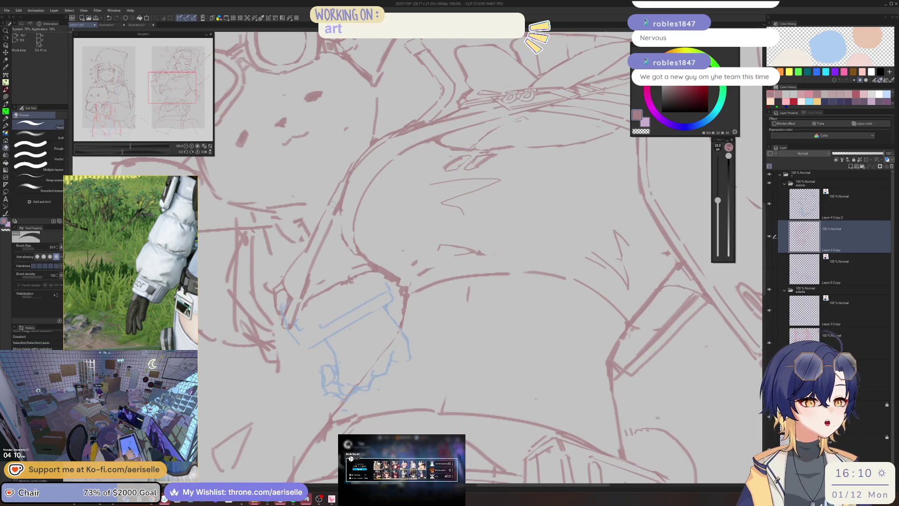
{"action": "key", "text": "p"}
{"action": "left_click_drag", "start_coordinate": [328, 208], "coordinate": [309, 238]}
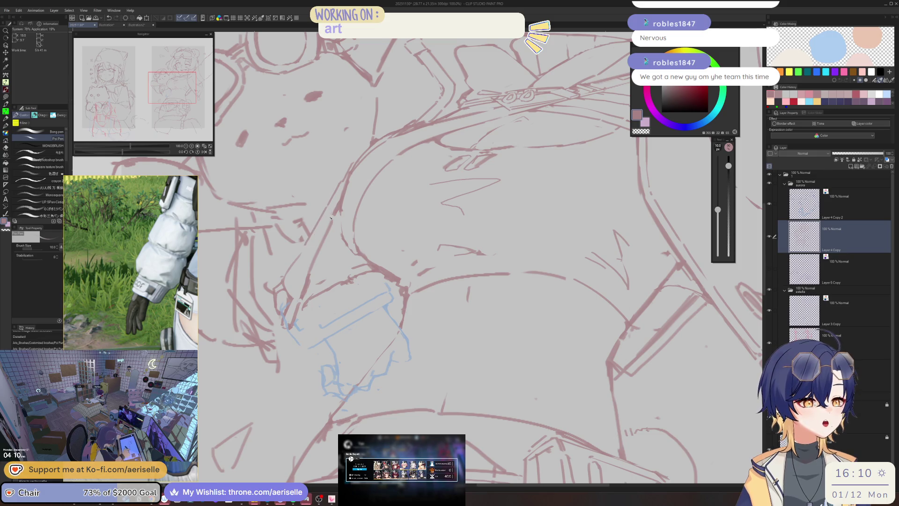
{"action": "key", "text": "e"}
{"action": "left_click_drag", "start_coordinate": [336, 200], "coordinate": [335, 213]}
{"action": "left_click_drag", "start_coordinate": [308, 279], "coordinate": [304, 296]}
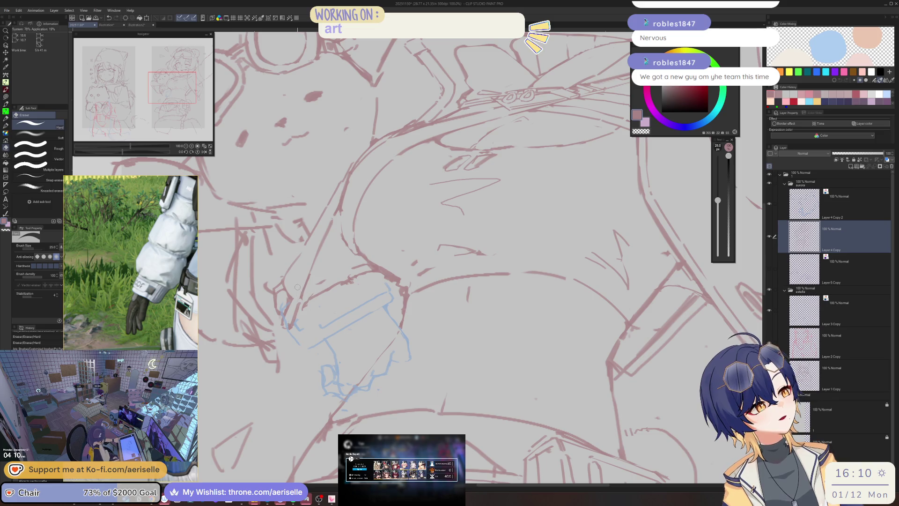
{"action": "key", "text": "p"}
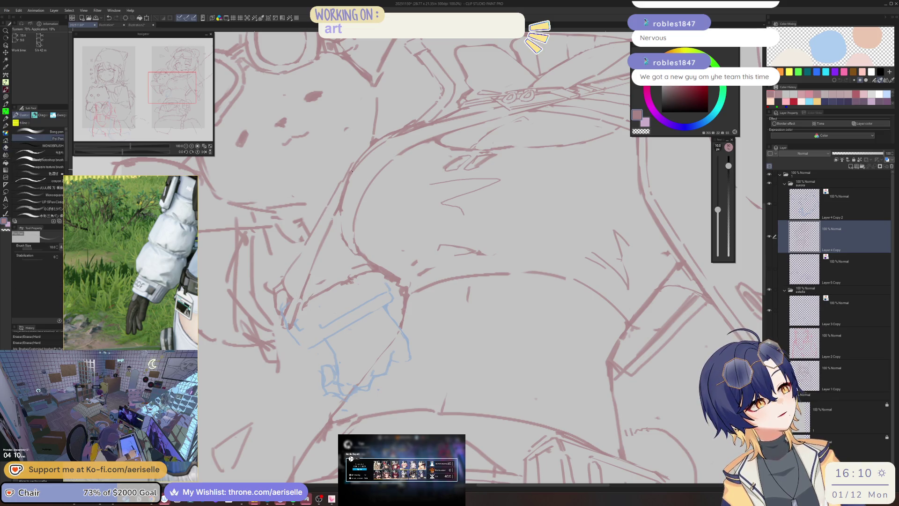
{"action": "left_click_drag", "start_coordinate": [334, 201], "coordinate": [317, 244]}
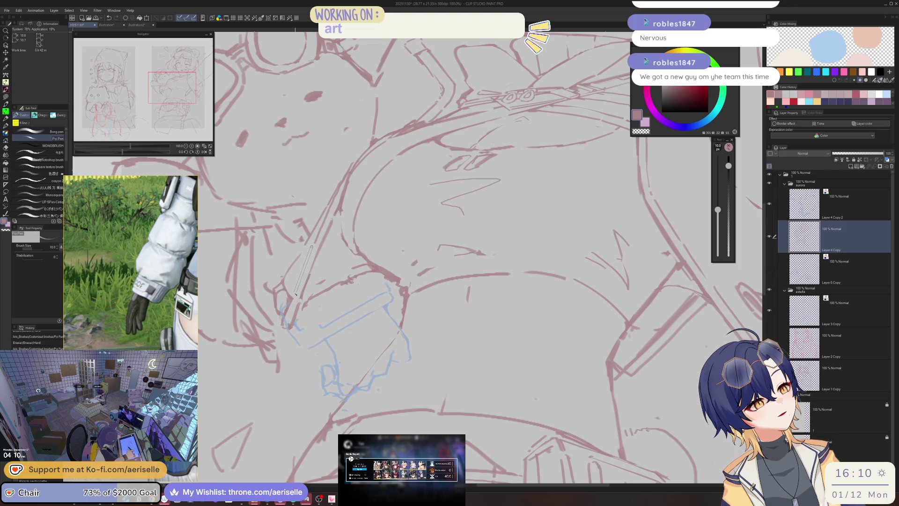
Zoom out to 25% to check the figure and erase part of a stray stroke
{"action": "key", "text": "ctrl+minus"}
{"action": "scroll", "coordinate": [514, 205], "scroll_direction": "up", "scroll_amount": 2}
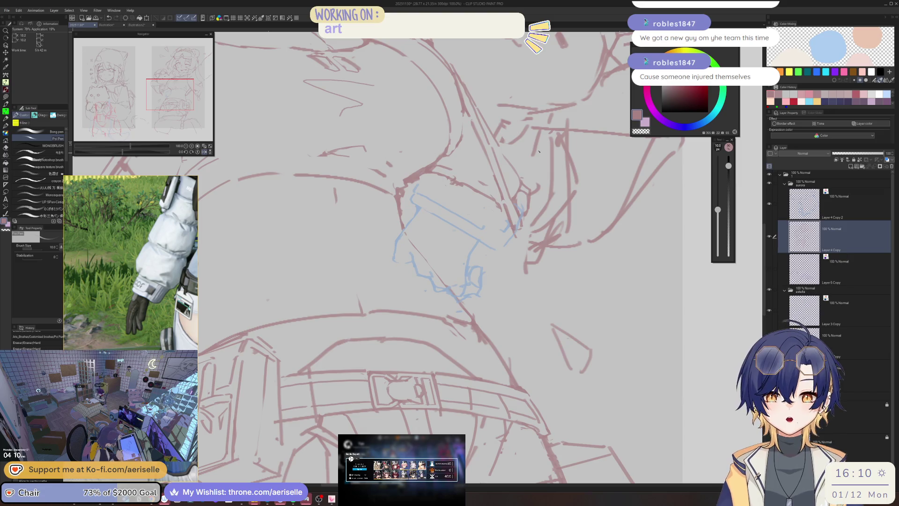
{"action": "key", "text": "e"}
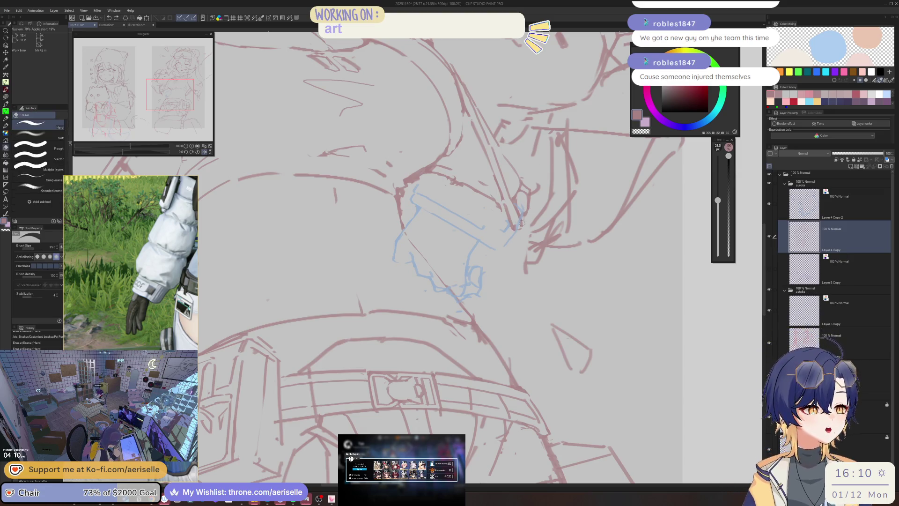
{"action": "left_click_drag", "start_coordinate": [492, 152], "coordinate": [520, 220]}
{"action": "key", "text": "p"}
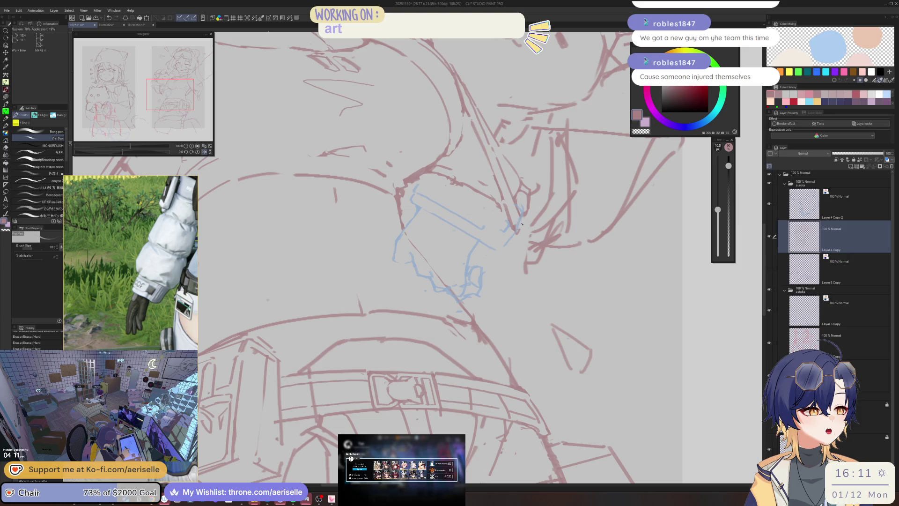
{"action": "key", "text": "e"}
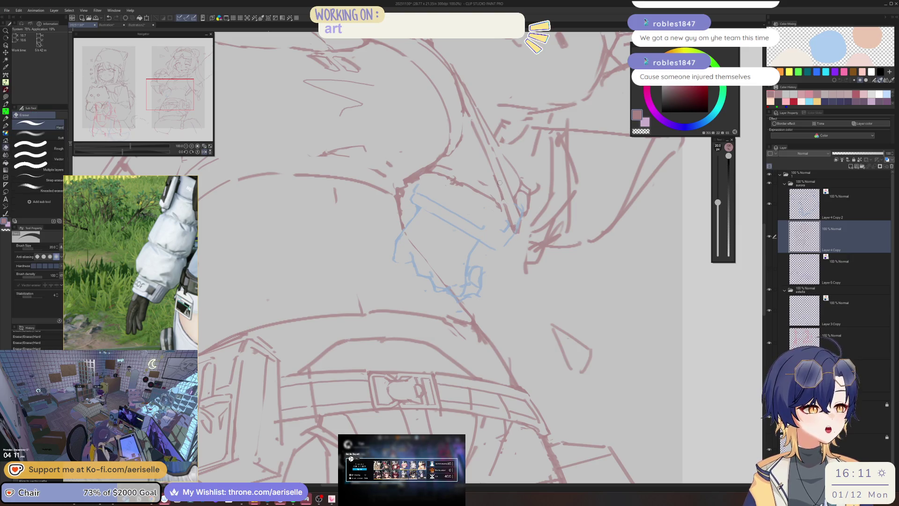
{"action": "scroll", "coordinate": [515, 228], "scroll_direction": "down", "scroll_amount": 5}
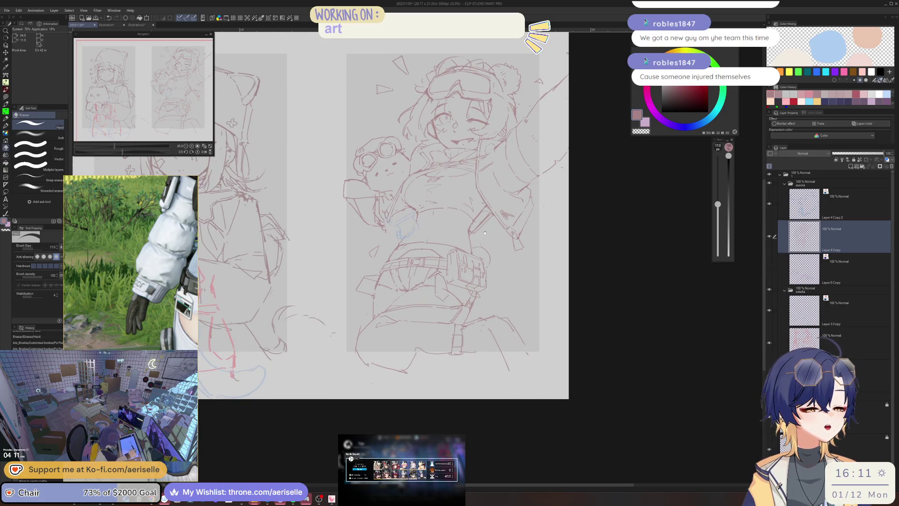
{"action": "left_click_drag", "start_coordinate": [484, 232], "coordinate": [499, 228]}
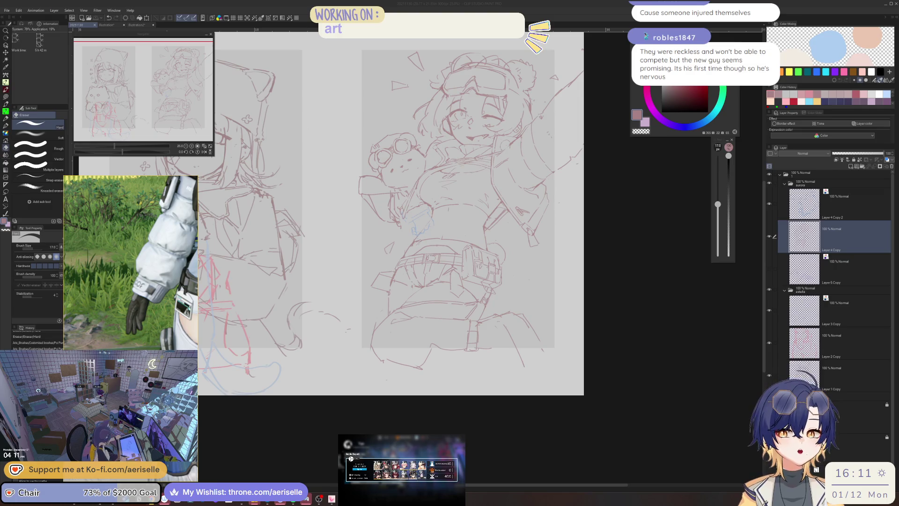
{"action": "left_click", "coordinate": [794, 234]}
{"action": "key", "text": "h"}
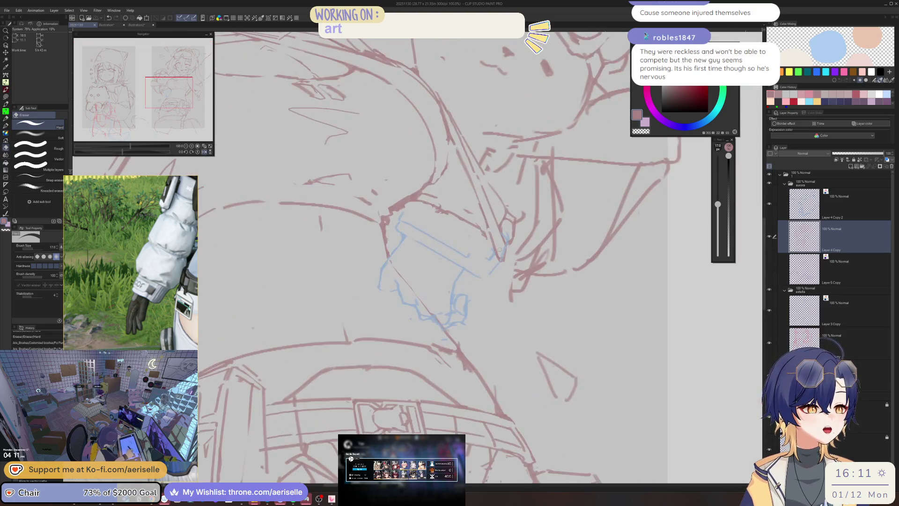
{"action": "key", "text": "h"}
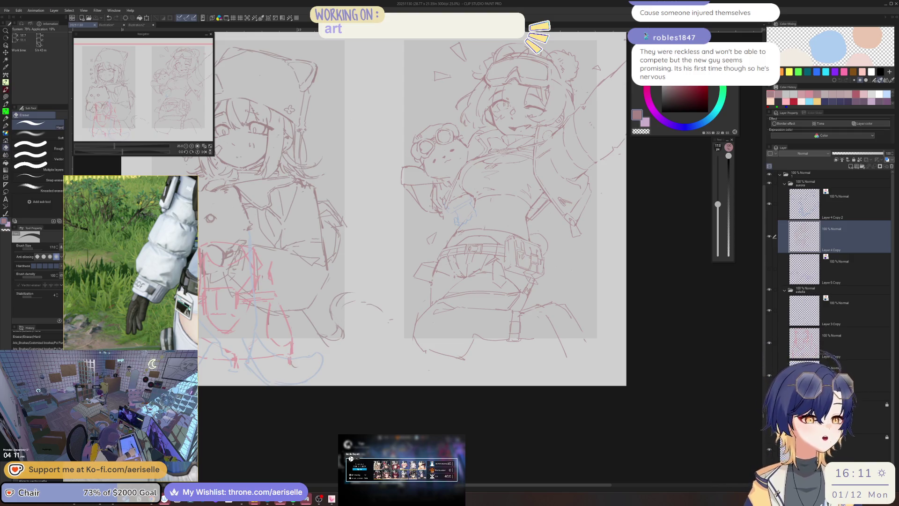
{"action": "scroll", "coordinate": [455, 206], "scroll_direction": "up", "scroll_amount": 2}
Lasso the blue hand sketch, rotate it clockwise and shift it slightly, then deselect
{"action": "key", "text": "m"}
{"action": "mouse_move", "coordinate": [473, 180]}
{"action": "left_mouse_down"}
{"action": "mouse_move", "coordinate": [435, 234]}
{"action": "mouse_move", "coordinate": [513, 220]}
{"action": "left_mouse_up"}
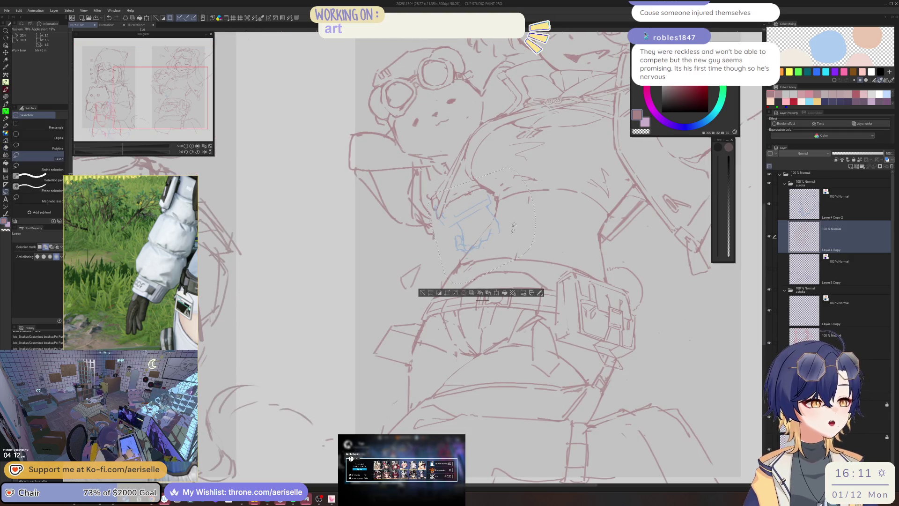
{"action": "left_click", "coordinate": [495, 294]}
{"action": "left_click_drag", "start_coordinate": [551, 192], "coordinate": [558, 214]}
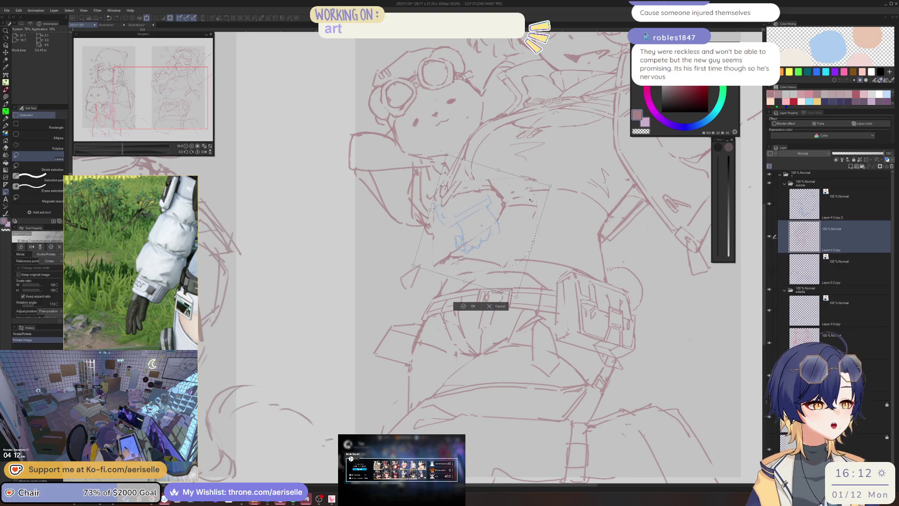
{"action": "left_click_drag", "start_coordinate": [483, 224], "coordinate": [485, 227]}
{"action": "key", "text": "Return"}
{"action": "key", "text": "ctrl+d"}
Reselect the blue hand sketch and rotate it to about 13.4°, then confirm with OK
{"action": "mouse_move", "coordinate": [492, 169]}
{"action": "left_mouse_down"}
{"action": "mouse_move", "coordinate": [412, 225]}
{"action": "mouse_move", "coordinate": [533, 187]}
{"action": "left_mouse_up"}
{"action": "key", "text": "ctrl+t"}
{"action": "left_click_drag", "start_coordinate": [576, 237], "coordinate": [524, 222]}
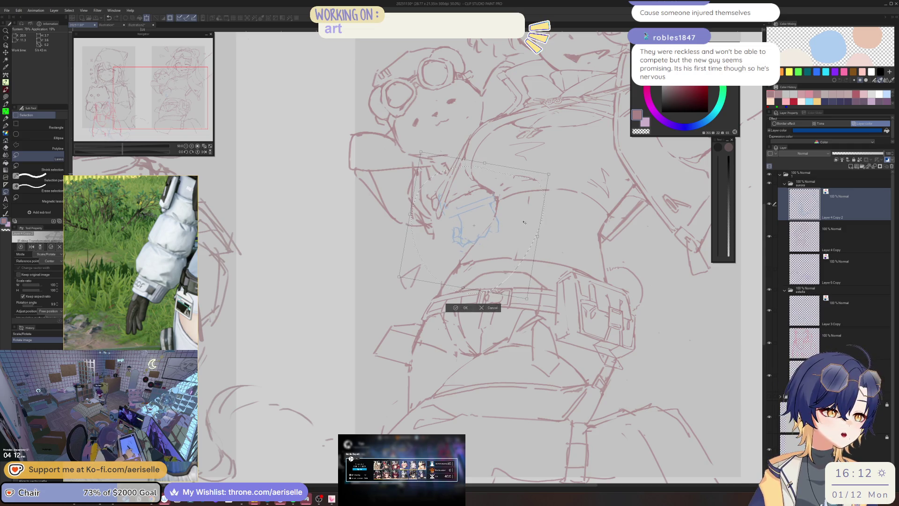
{"action": "key", "text": "ctrl+minus"}
{"action": "key", "text": "ctrl+minus"}
{"action": "left_click_drag", "start_coordinate": [515, 221], "coordinate": [514, 225]}
{"action": "left_click_drag", "start_coordinate": [464, 238], "coordinate": [464, 238]}
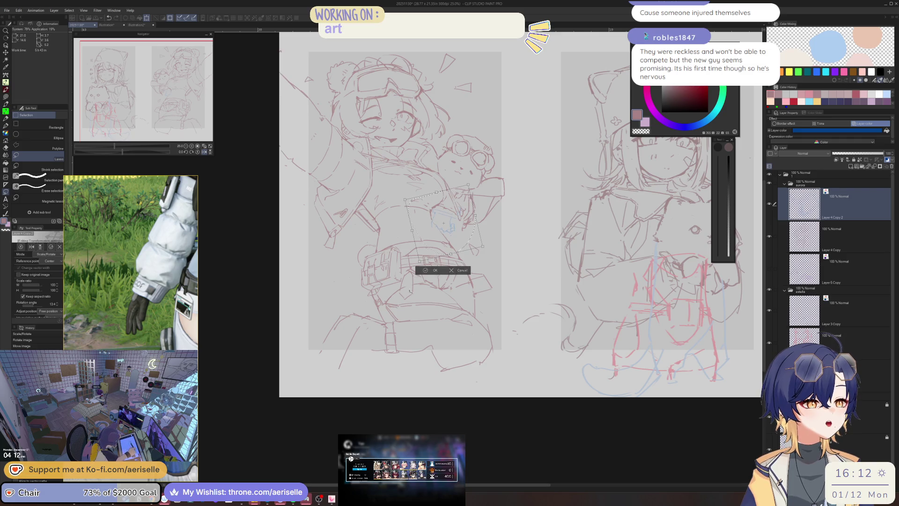
{"action": "left_click", "coordinate": [426, 271]}
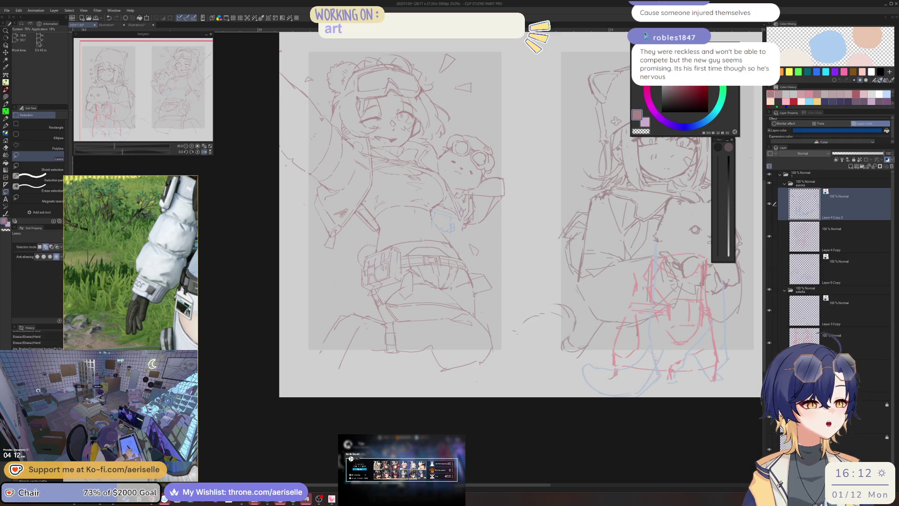
Set the Hard Eraser to size 100, then shrink it to 40 for the hand cleanup
{"action": "scroll", "coordinate": [422, 234], "scroll_direction": "up", "scroll_amount": 3}
{"action": "key", "text": "e"}
{"action": "left_click_drag", "start_coordinate": [718, 204], "coordinate": [718, 186]}
{"action": "scroll", "coordinate": [460, 225], "scroll_direction": "down", "scroll_amount": 2}
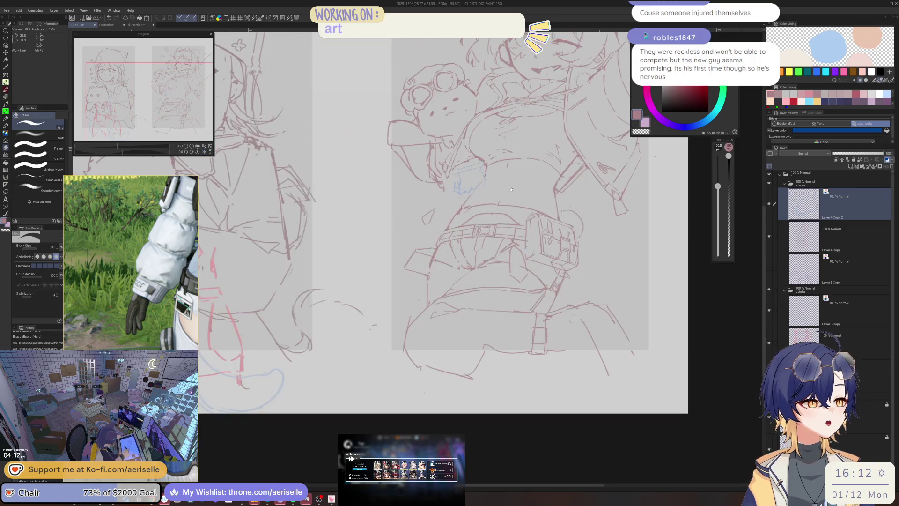
{"action": "scroll", "coordinate": [460, 225], "scroll_direction": "up", "scroll_amount": 3}
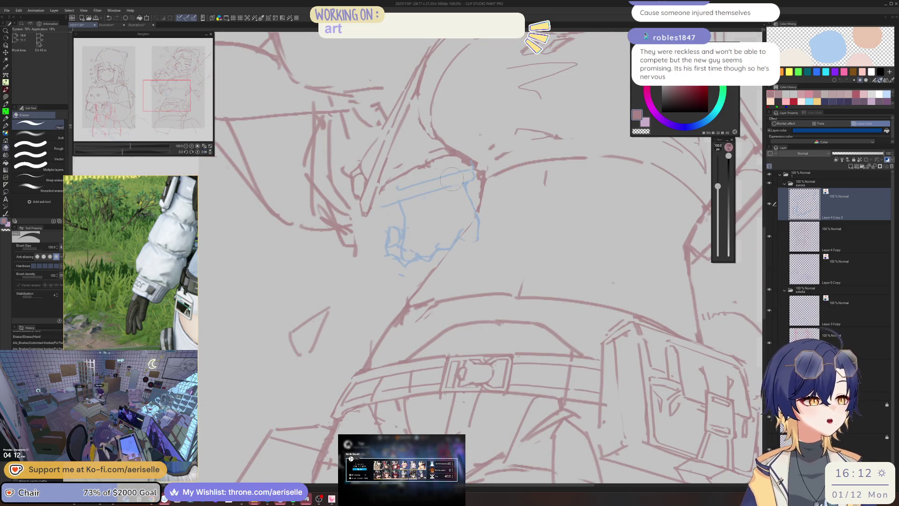
{"action": "scroll", "coordinate": [457, 144], "scroll_direction": "up", "scroll_amount": 2}
{"action": "key", "text": "bracketleft"}
{"action": "key", "text": "bracketleft"}
{"action": "key", "text": "bracketleft"}
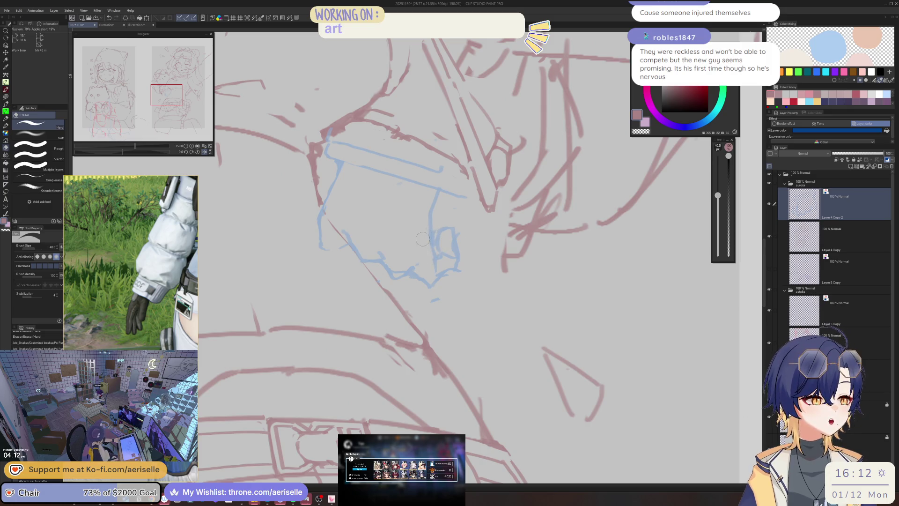
Alternate between Poi Pen and Hard Eraser while mirroring the canvas view to check the hand
{"action": "key", "text": "p"}
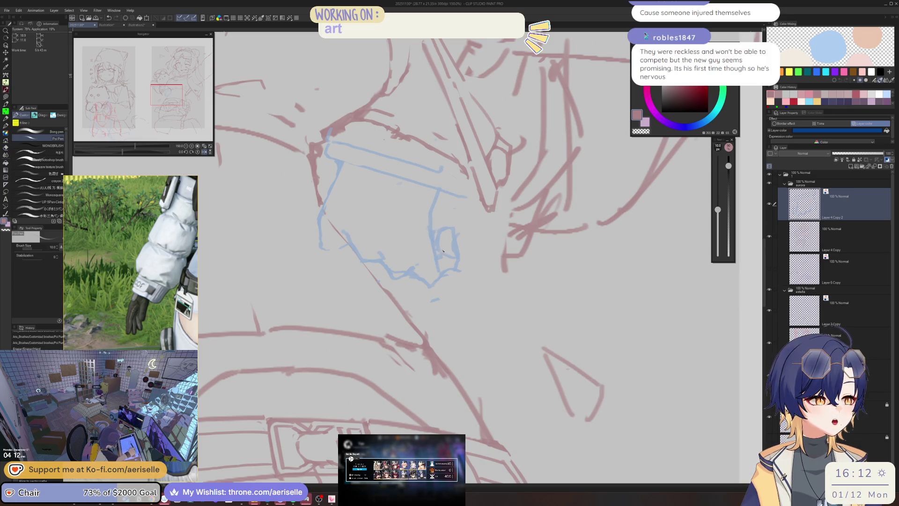
{"action": "key", "text": "e"}
{"action": "key", "text": "p"}
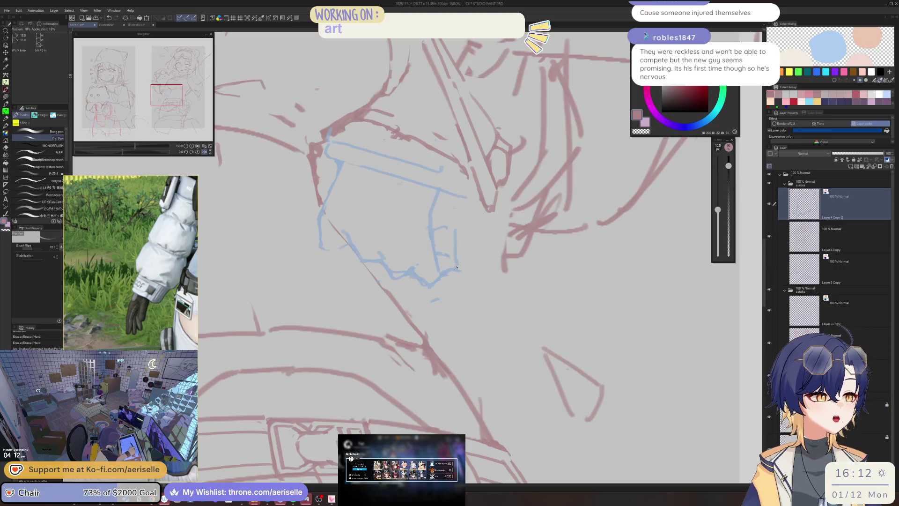
{"action": "scroll", "coordinate": [557, 238], "scroll_direction": "down", "scroll_amount": 3}
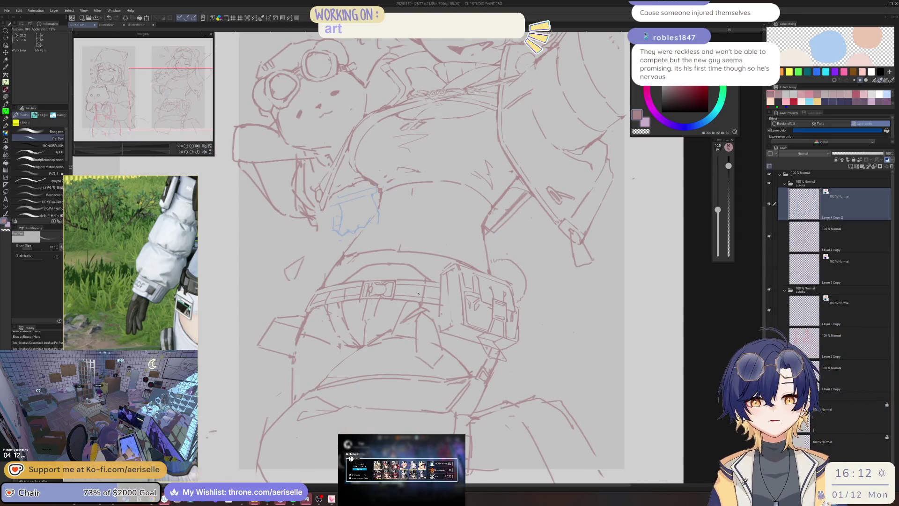
{"action": "key", "text": "h"}
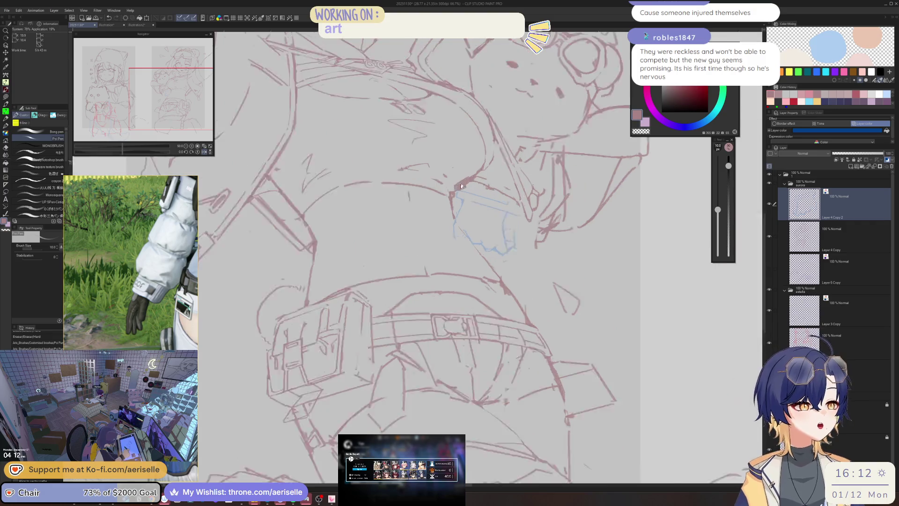
{"action": "key", "text": "e"}
Bring the right girl's head into view and make Layer 4 Copy the active layer
{"action": "scroll", "coordinate": [435, 225], "scroll_direction": "down", "scroll_amount": 2}
{"action": "left_click_drag", "start_coordinate": [419, 211], "coordinate": [411, 297]}
{"action": "left_click", "coordinate": [804, 237]}
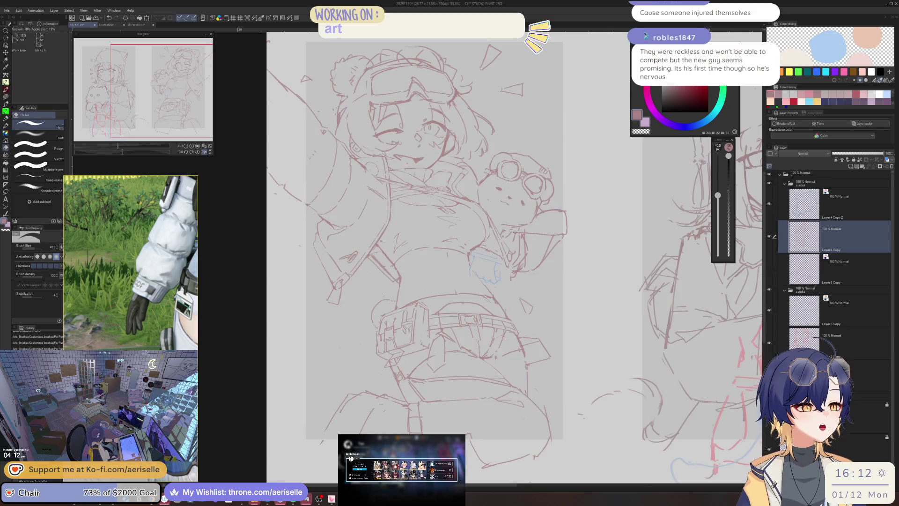
Erase stray lines near the bear's arm with the eraser at size 80
{"action": "scroll", "coordinate": [511, 244], "scroll_direction": "up", "scroll_amount": 4}
{"action": "key", "text": "bracketright"}
{"action": "key", "text": "bracketright"}
{"action": "key", "text": "bracketright"}
{"action": "mouse_move", "coordinate": [468, 201]}
{"action": "left_mouse_down"}
{"action": "mouse_move", "coordinate": [498, 215]}
{"action": "mouse_move", "coordinate": [499, 201]}
{"action": "left_mouse_up"}
{"action": "key", "text": "h"}
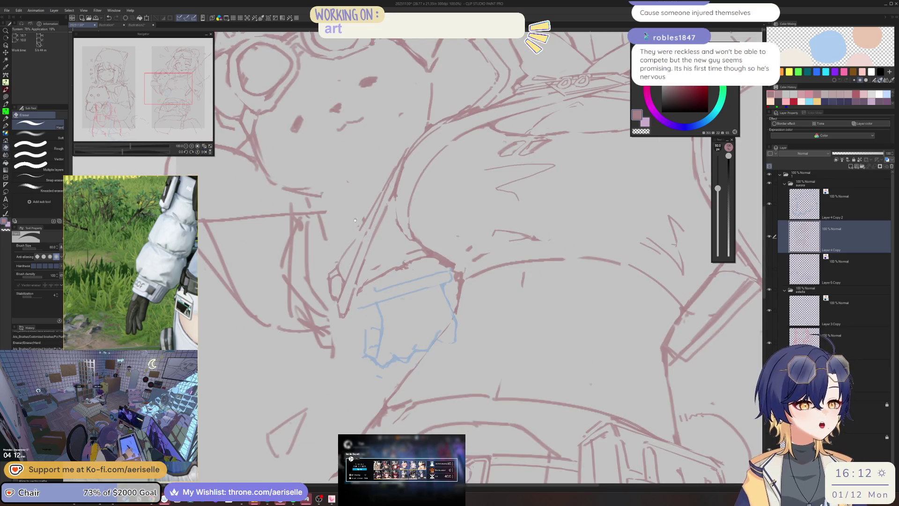
{"action": "left_click_drag", "start_coordinate": [355, 220], "coordinate": [428, 257]}
Redraw a line on the bear's arm with Poi Pen at size 17 and add a small mark
{"action": "key", "text": "p"}
{"action": "left_click_drag", "start_coordinate": [389, 232], "coordinate": [416, 233]}
{"action": "key", "text": "bracketright"}
{"action": "key", "text": "bracketright"}
{"action": "key", "text": "bracketright"}
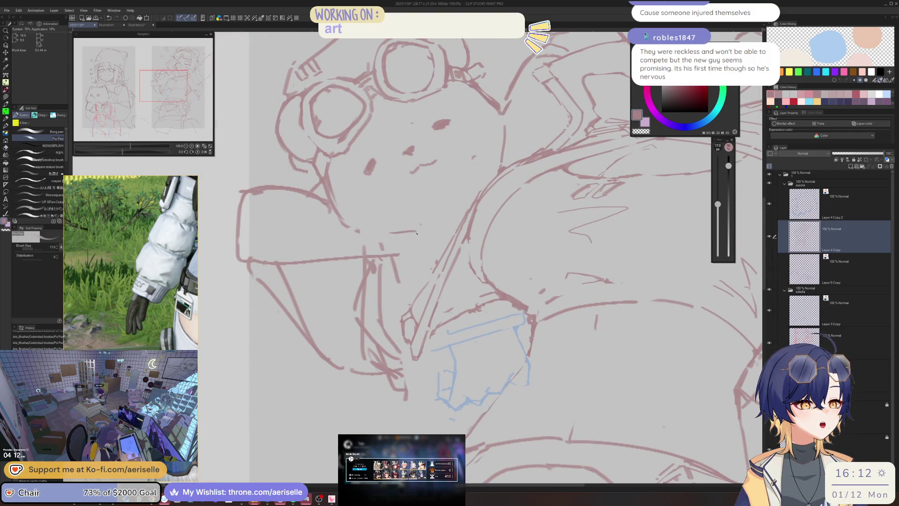
{"action": "key", "text": "e"}
{"action": "key", "text": "ctrl+0"}
{"action": "scroll", "coordinate": [448, 255], "scroll_direction": "up", "scroll_amount": 2}
{"action": "key", "text": "p"}
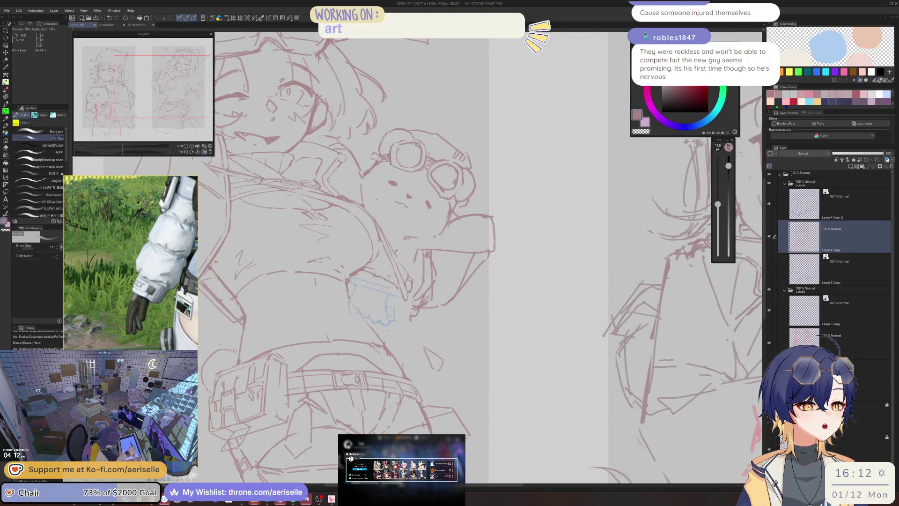
{"action": "left_click", "coordinate": [378, 257]}
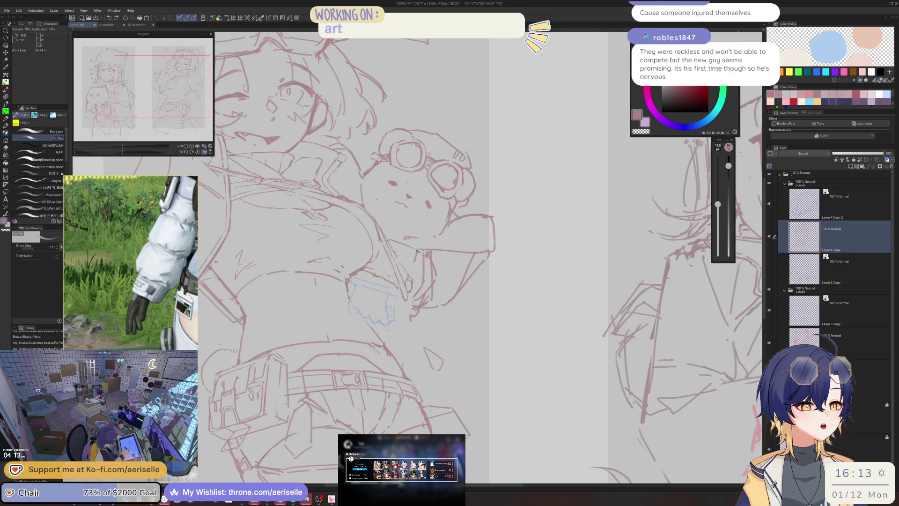
Undo an over-erase of the lines below the bear and set the pen to size 15
{"action": "key", "text": "h"}
{"action": "key", "text": "e"}
{"action": "mouse_move", "coordinate": [412, 251]}
{"action": "left_mouse_down"}
{"action": "mouse_move", "coordinate": [404, 299]}
{"action": "mouse_move", "coordinate": [413, 303]}
{"action": "mouse_move", "coordinate": [428, 274]}
{"action": "mouse_move", "coordinate": [405, 256]}
{"action": "mouse_move", "coordinate": [403, 292]}
{"action": "mouse_move", "coordinate": [420, 305]}
{"action": "left_mouse_up"}
{"action": "key", "text": "ctrl+z"}
{"action": "key", "text": "ctrl+z"}
{"action": "key", "text": "p"}
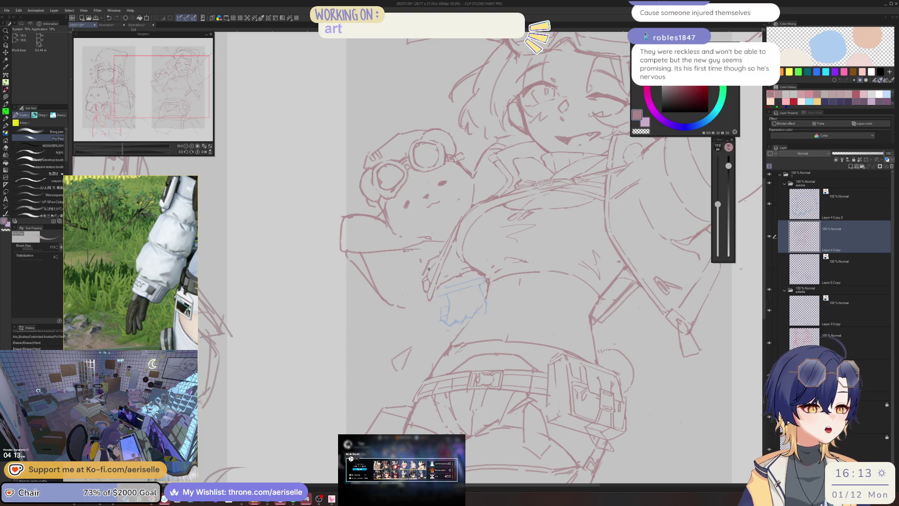
{"action": "key", "text": "bracketleft"}
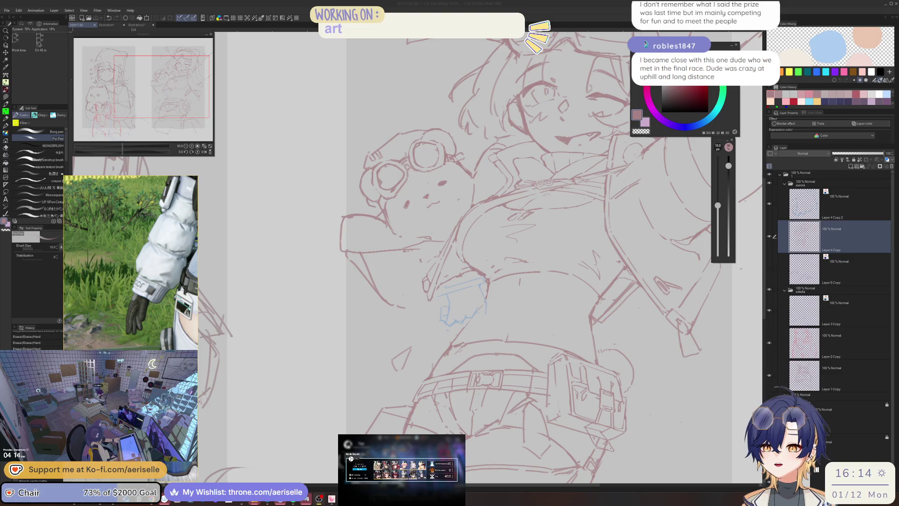
Switch to the Arknights window and advance from the Battle Report to the mission results
{"action": "left_click", "coordinate": [319, 499]}
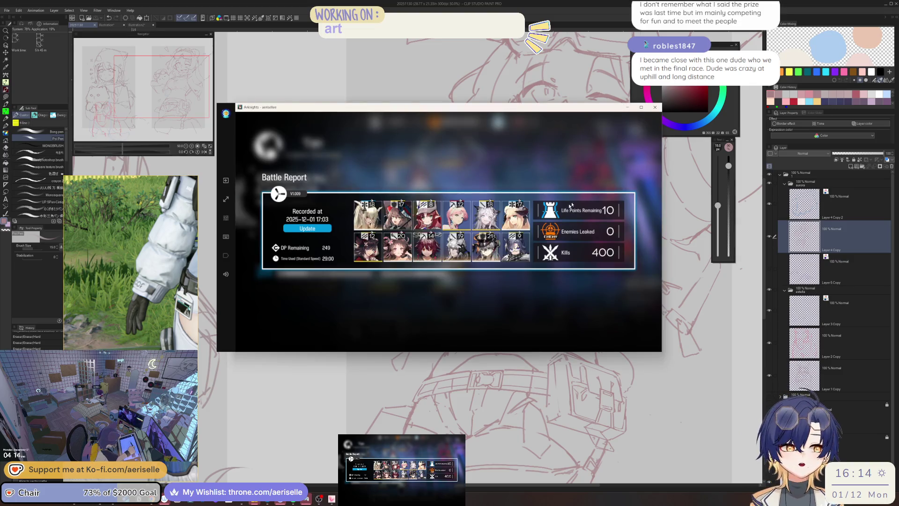
{"action": "left_click", "coordinate": [488, 162]}
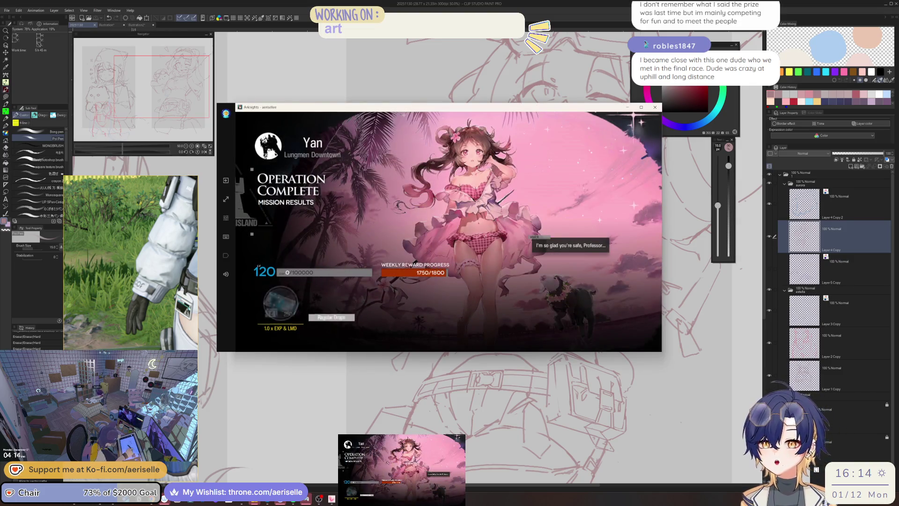
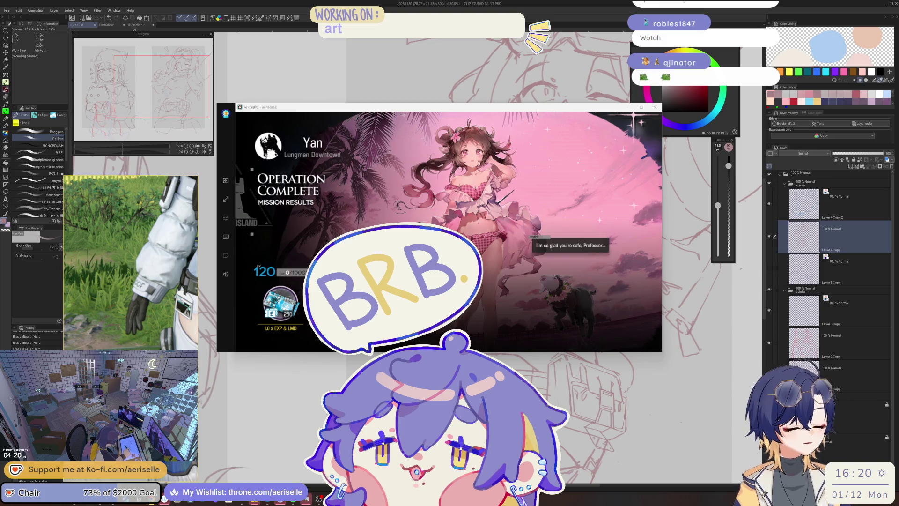
Go from the mission results through Terminal to the Path of Life event and select BP-4
{"action": "left_click", "coordinate": [479, 183]}
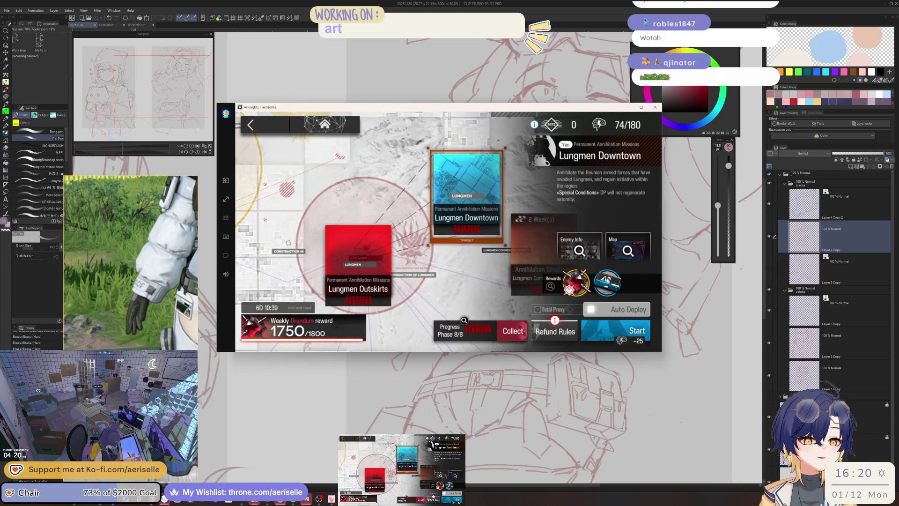
{"action": "left_click", "coordinate": [316, 133]}
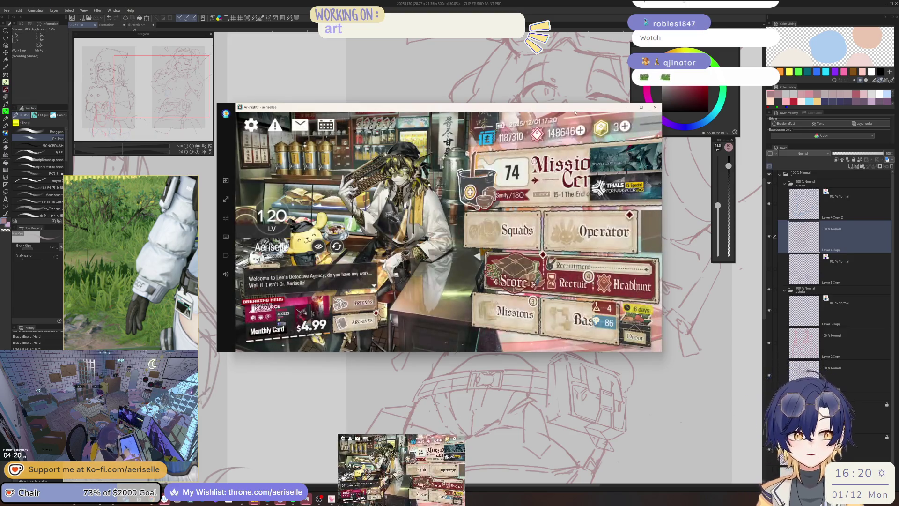
{"action": "left_click", "coordinate": [554, 177]}
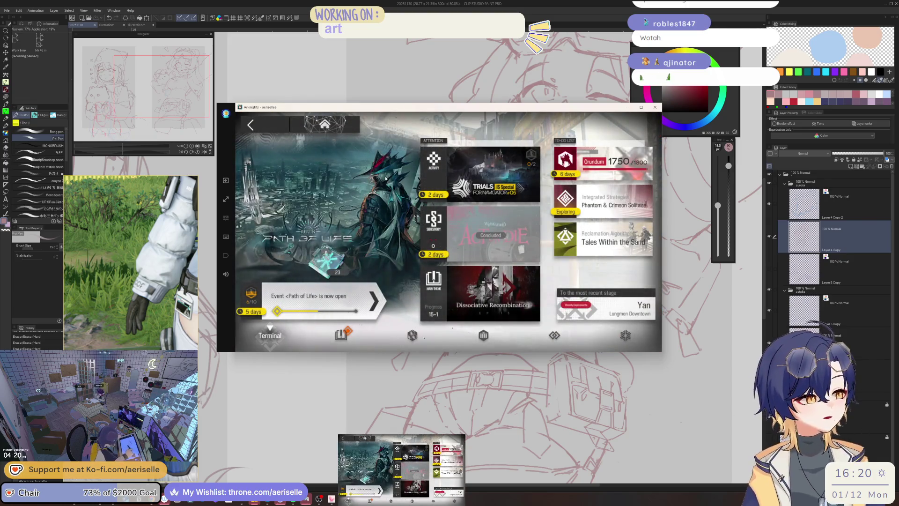
{"action": "left_click", "coordinate": [470, 160]}
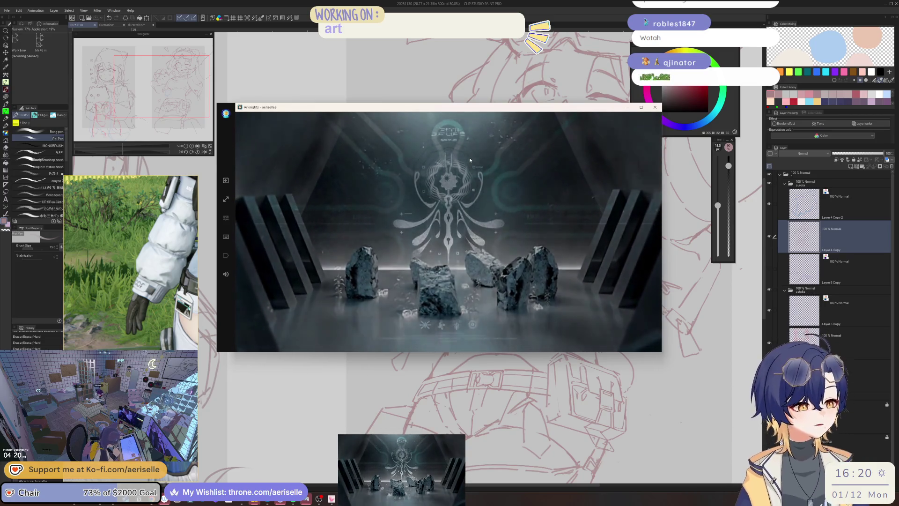
{"action": "left_click", "coordinate": [560, 257]}
{"action": "left_click", "coordinate": [447, 200]}
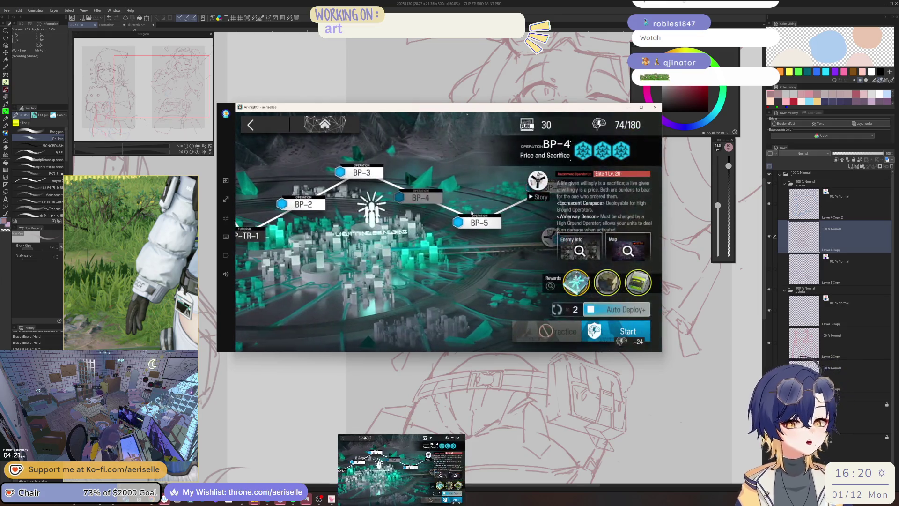
{"action": "left_click", "coordinate": [500, 210]}
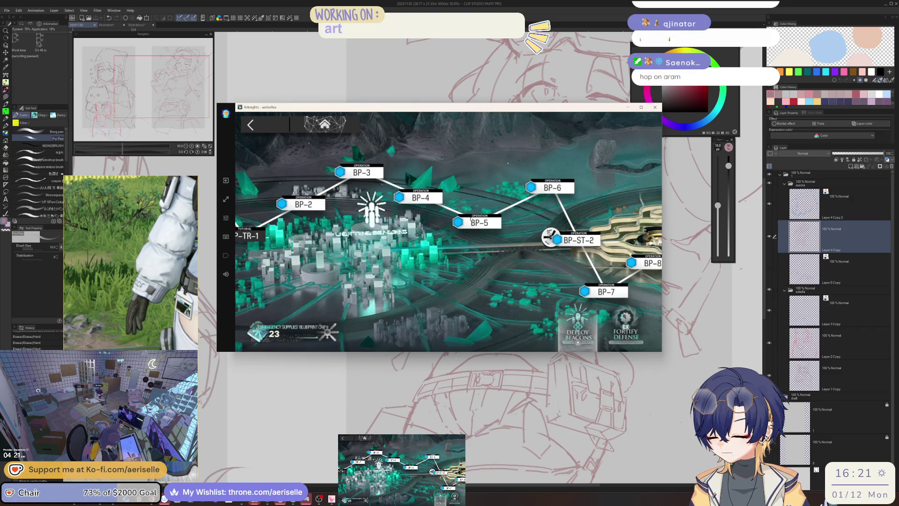
{"action": "left_click", "coordinate": [420, 202]}
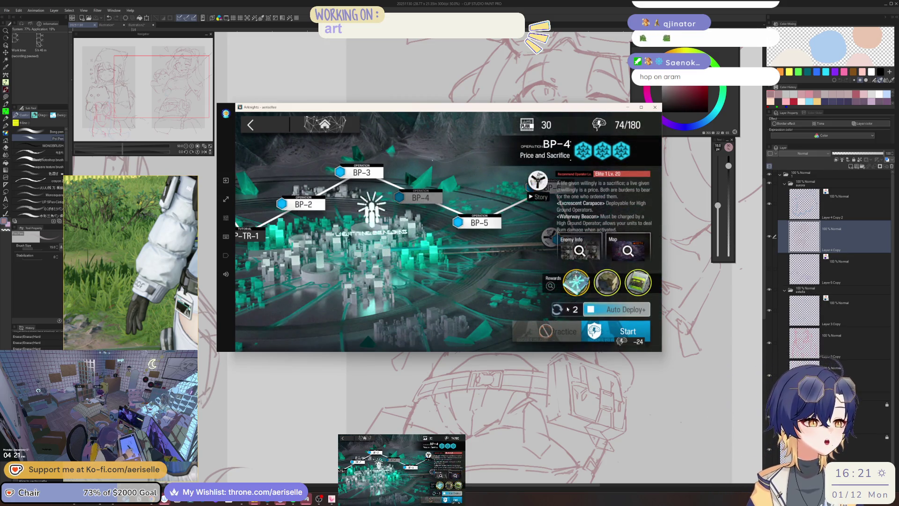
Start BP-4 at the ×6 multiplier, then bring the drawing canvas back to the front
{"action": "left_click", "coordinate": [570, 309]}
{"action": "left_click", "coordinate": [572, 187]}
{"action": "left_click", "coordinate": [603, 336]}
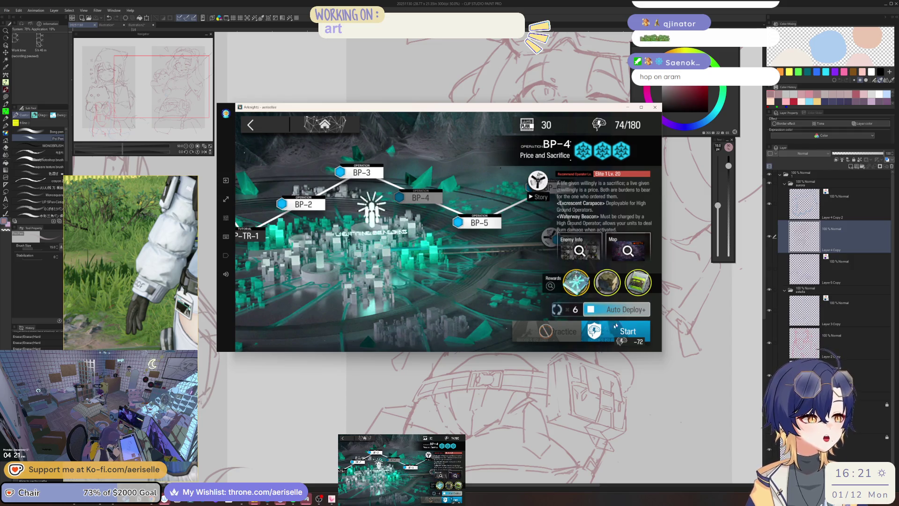
{"action": "left_click", "coordinate": [602, 258]}
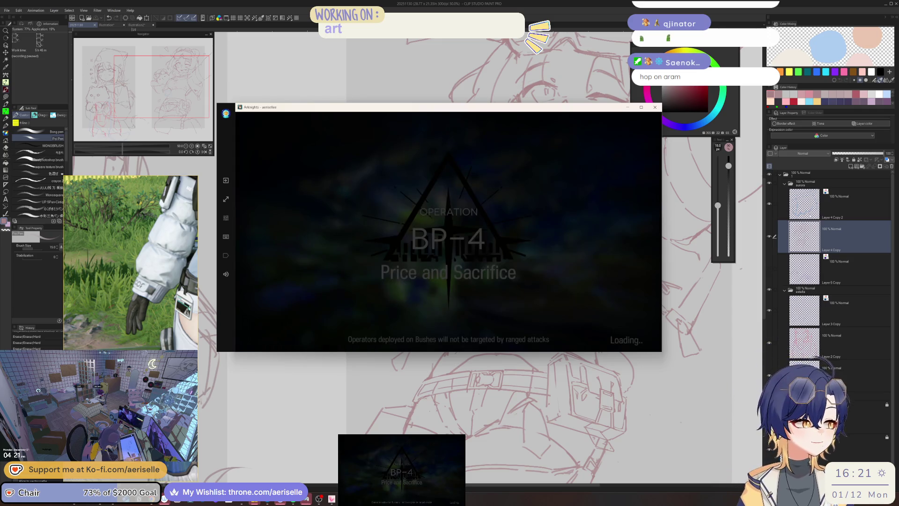
{"action": "key", "text": "alt+Tab"}
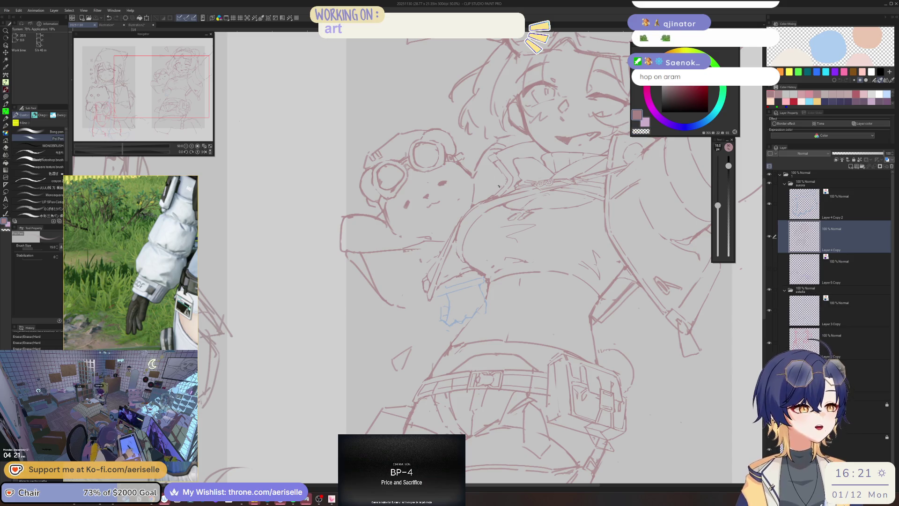
{"action": "key", "text": "h"}
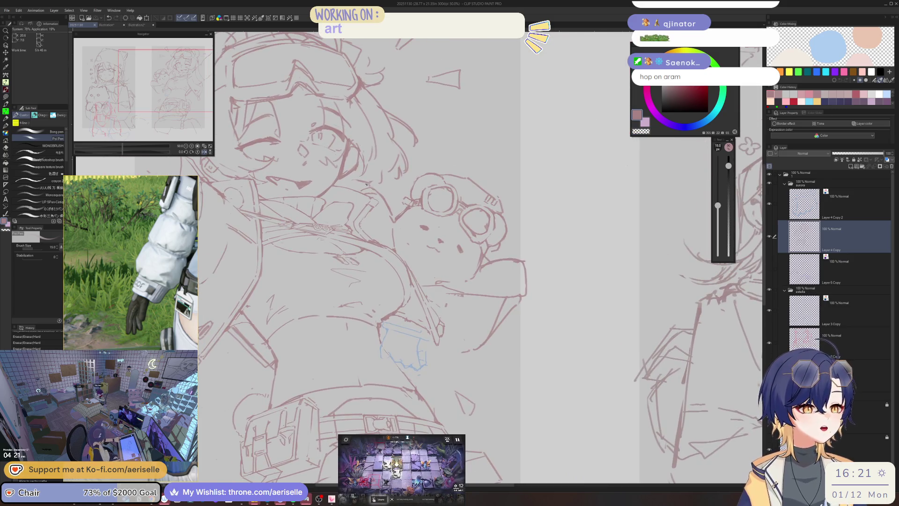
{"action": "scroll", "coordinate": [366, 184], "scroll_direction": "up", "scroll_amount": 2}
{"action": "key", "text": "e"}
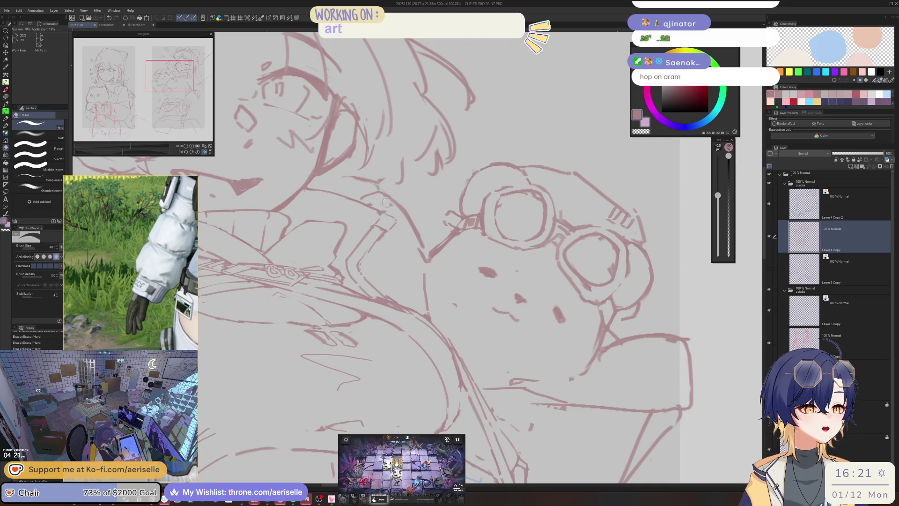
{"action": "scroll", "coordinate": [377, 201], "scroll_direction": "down", "scroll_amount": 3}
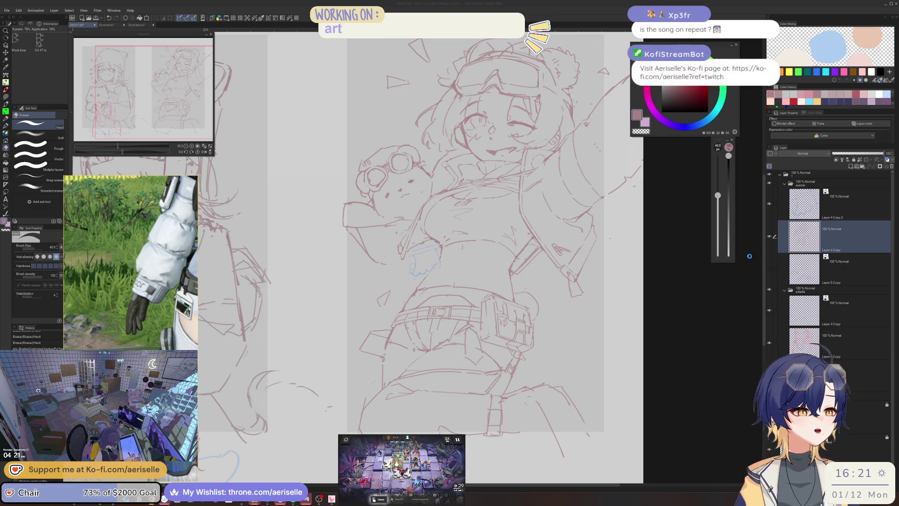
{"action": "left_click", "coordinate": [707, 228]}
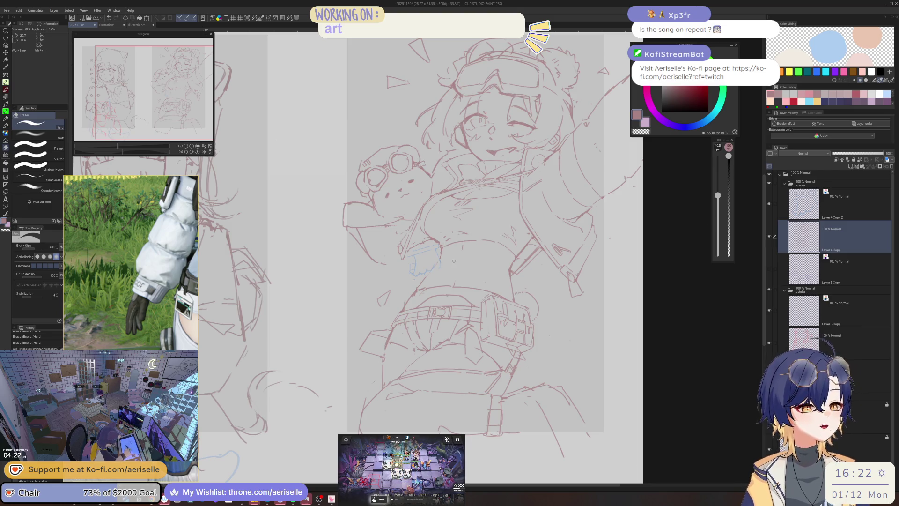
{"action": "key", "text": "h"}
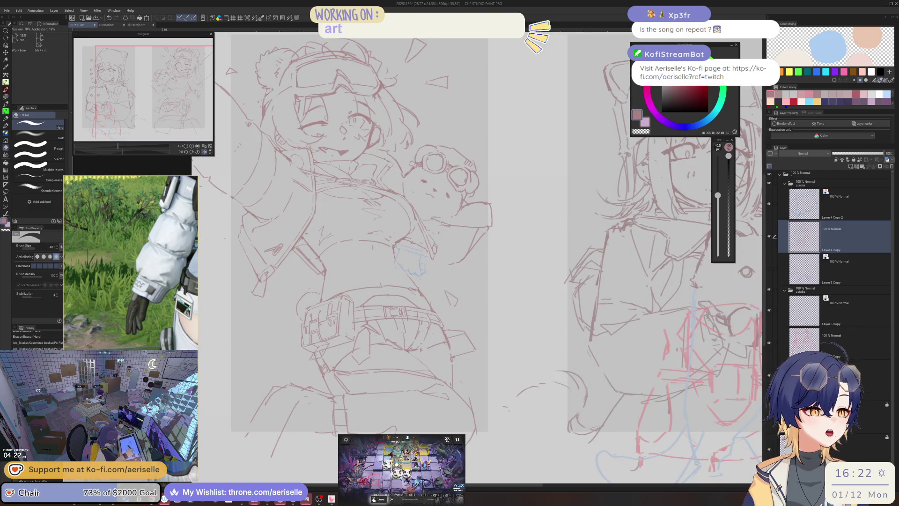
{"action": "scroll", "coordinate": [437, 231], "scroll_direction": "up", "scroll_amount": 2}
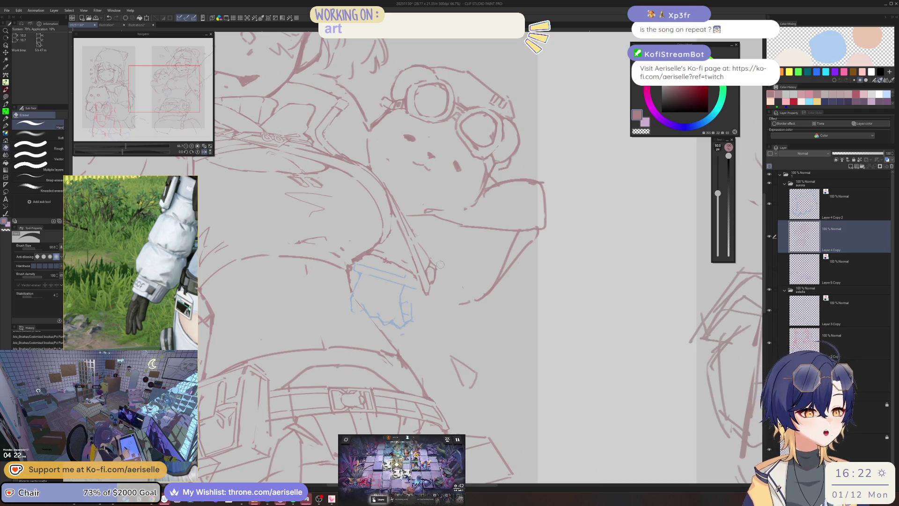
{"action": "key", "text": "p"}
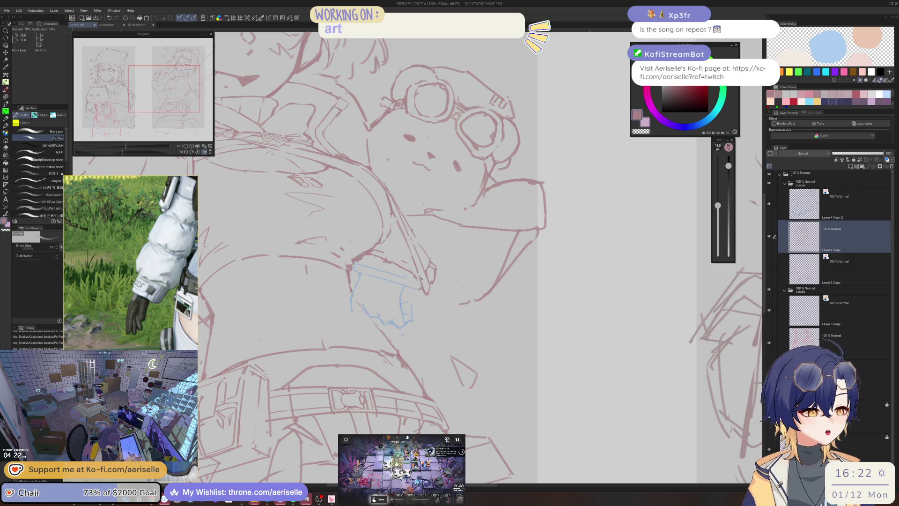
{"action": "key", "text": "h"}
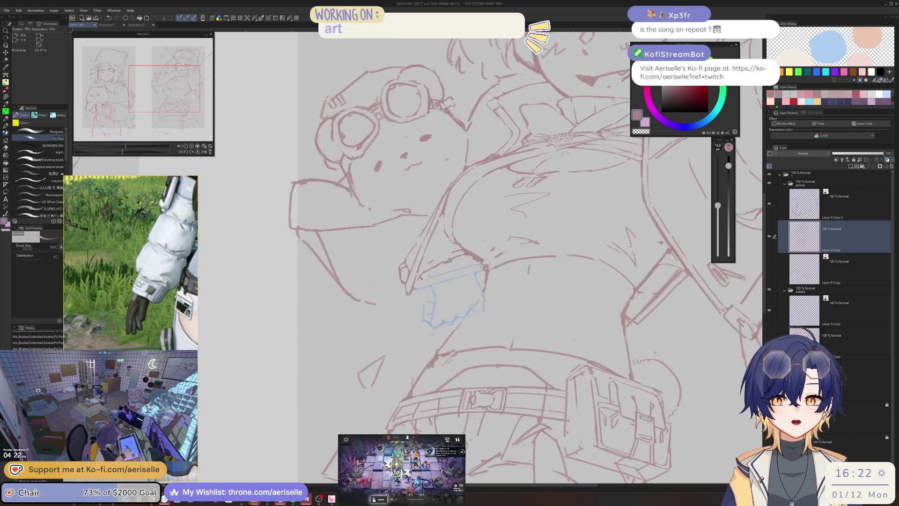
{"action": "key", "text": "e"}
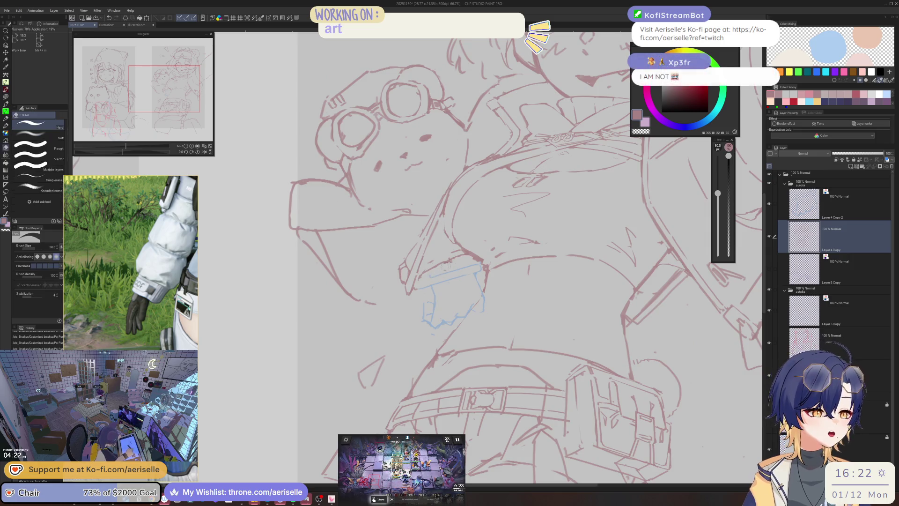
{"action": "scroll", "coordinate": [431, 280], "scroll_direction": "up", "scroll_amount": 3}
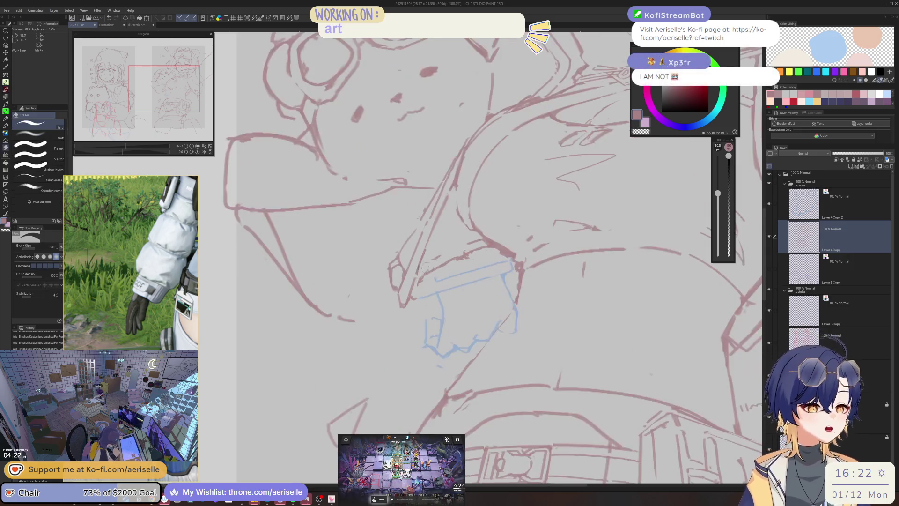
Erase stray red lines near the blue block and redraw a short red line beside it
{"action": "mouse_move", "coordinate": [498, 241]}
{"action": "left_mouse_down"}
{"action": "mouse_move", "coordinate": [514, 229]}
{"action": "mouse_move", "coordinate": [440, 246]}
{"action": "mouse_move", "coordinate": [513, 223]}
{"action": "left_mouse_up"}
{"action": "key", "text": "p"}
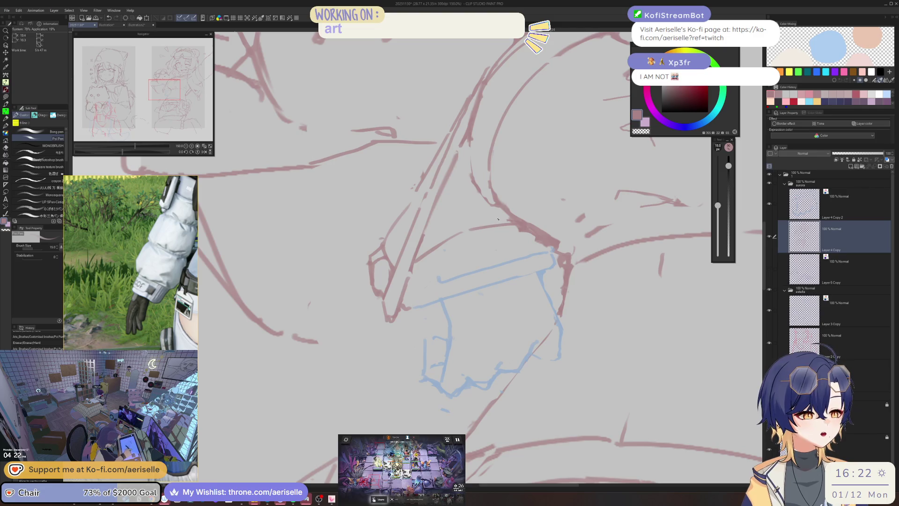
{"action": "left_click_drag", "start_coordinate": [393, 229], "coordinate": [381, 295]}
{"action": "key", "text": "e"}
{"action": "mouse_move", "coordinate": [383, 260]}
{"action": "left_mouse_down"}
{"action": "mouse_move", "coordinate": [381, 238]}
{"action": "mouse_move", "coordinate": [385, 262]}
{"action": "mouse_move", "coordinate": [391, 228]}
{"action": "left_mouse_up"}
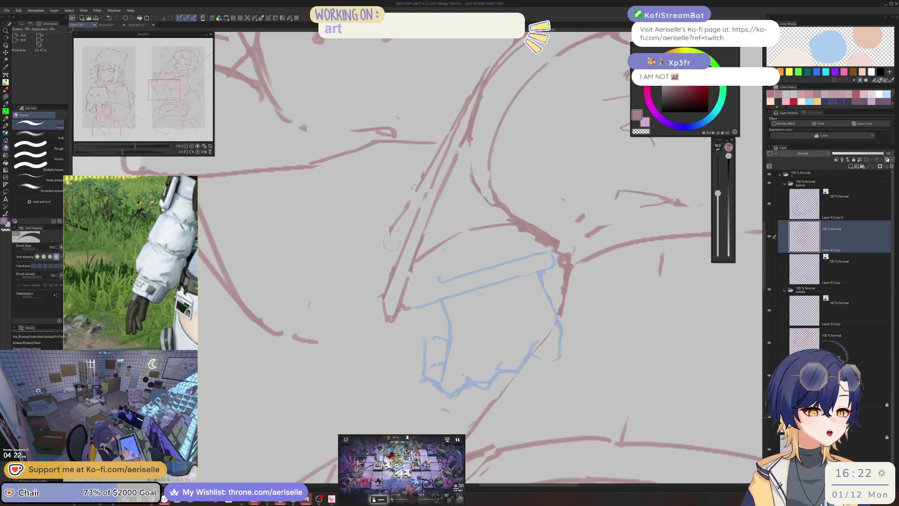
{"action": "key", "text": "p"}
{"action": "mouse_move", "coordinate": [389, 265]}
{"action": "left_mouse_down"}
{"action": "mouse_move", "coordinate": [396, 245]}
{"action": "mouse_move", "coordinate": [385, 254]}
{"action": "mouse_move", "coordinate": [380, 294]}
{"action": "left_mouse_up"}
In a mirrored, rotated view, redraw the short red stroke near the blue block
{"action": "scroll", "coordinate": [518, 178], "scroll_direction": "down", "scroll_amount": 5}
{"action": "key", "text": "h"}
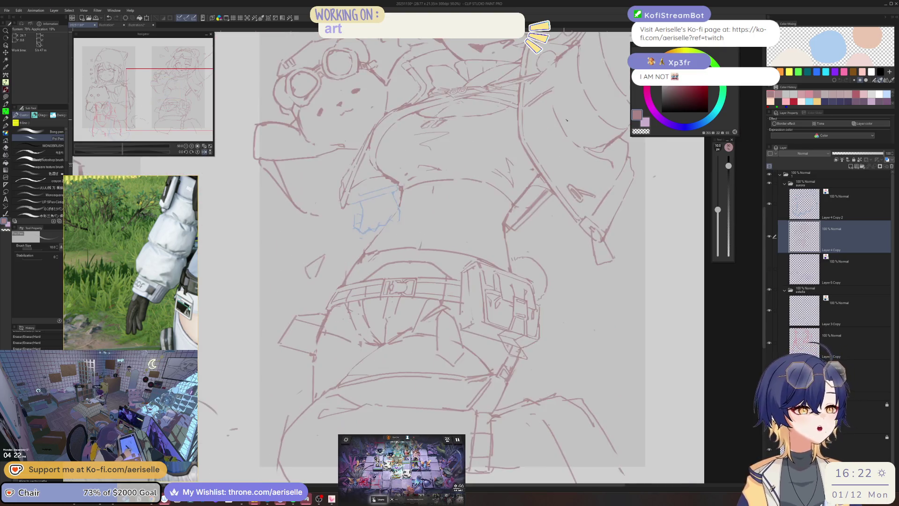
{"action": "scroll", "coordinate": [495, 121], "scroll_direction": "down", "scroll_amount": 2}
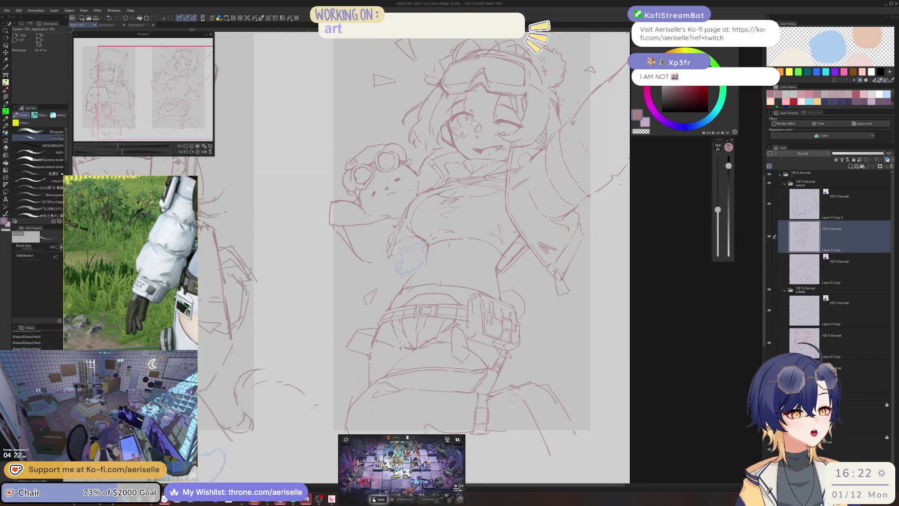
{"action": "scroll", "coordinate": [394, 227], "scroll_direction": "up", "scroll_amount": 3}
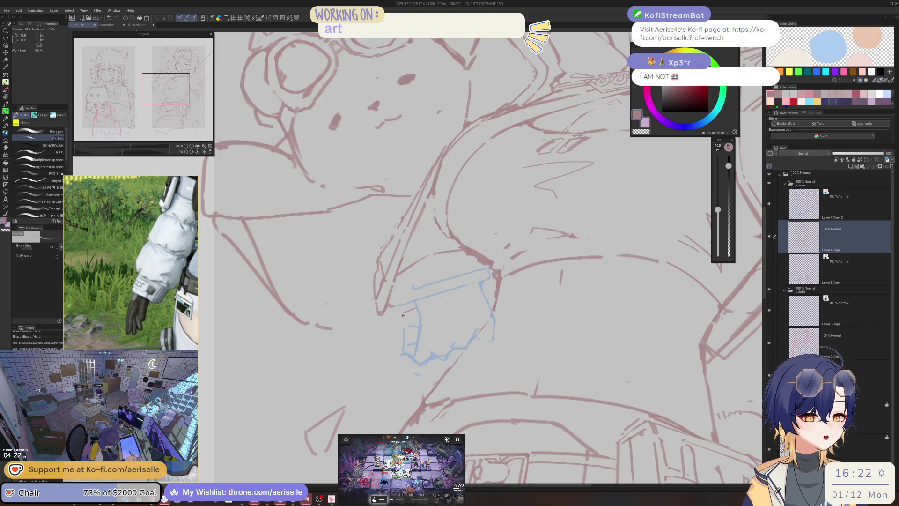
{"action": "key", "text": "asciicircum"}
{"action": "key", "text": "asciicircum"}
{"action": "left_click_drag", "start_coordinate": [403, 325], "coordinate": [490, 302]}
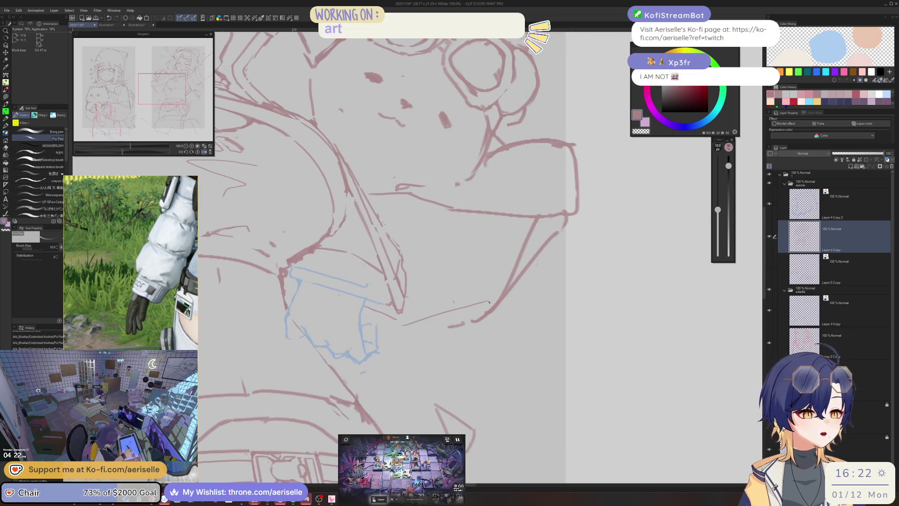
{"action": "key", "text": "e"}
{"action": "mouse_move", "coordinate": [434, 309]}
{"action": "left_mouse_down"}
{"action": "mouse_move", "coordinate": [499, 305]}
{"action": "mouse_move", "coordinate": [528, 287]}
{"action": "left_mouse_up"}
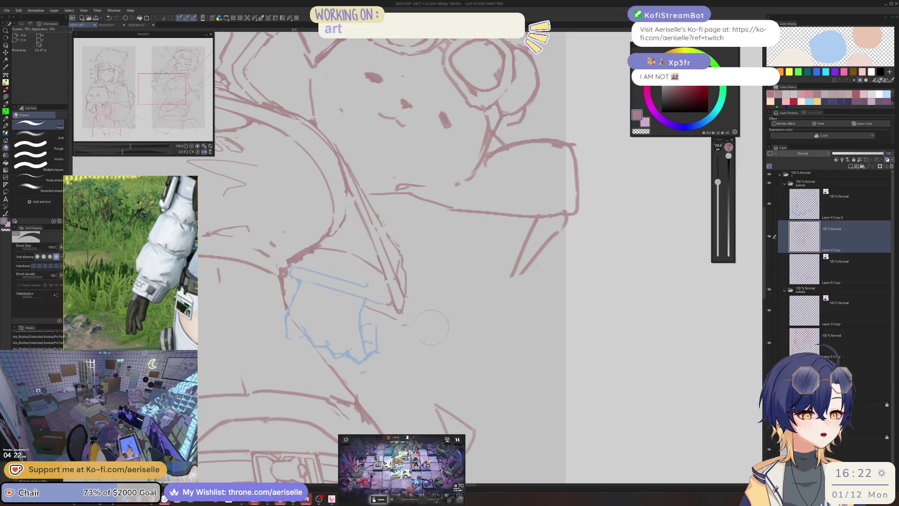
{"action": "key", "text": "p"}
{"action": "left_click_drag", "start_coordinate": [406, 324], "coordinate": [492, 288]}
Reset the rotation, zoom out to show both sketches, and undo a short trial stroke
{"action": "key", "text": "at"}
{"action": "key", "text": "ctrl+minus"}
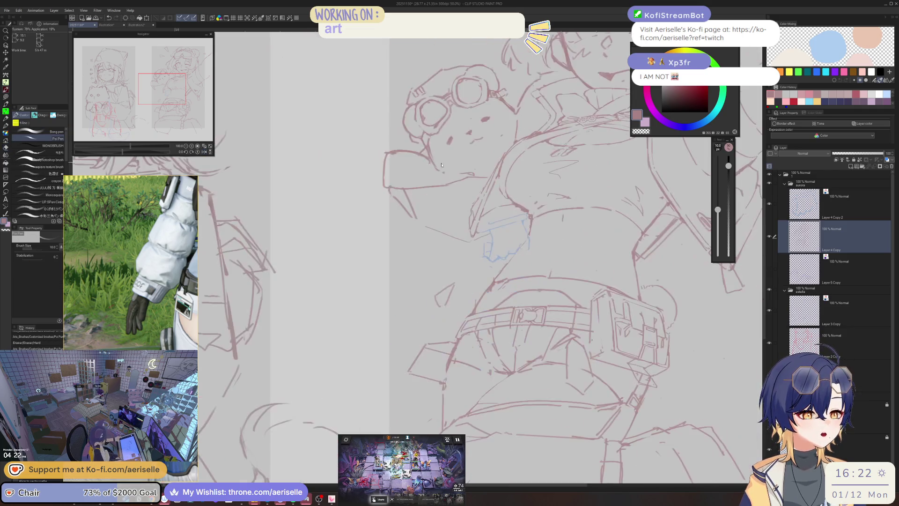
{"action": "key", "text": "e"}
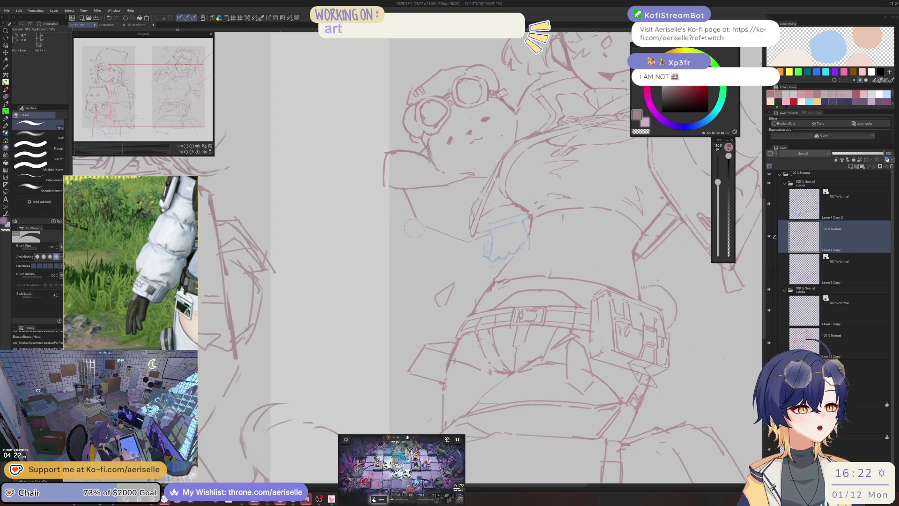
{"action": "key", "text": "ctrl+minus"}
{"action": "key", "text": "ctrl+minus"}
{"action": "scroll", "coordinate": [427, 223], "scroll_direction": "up", "scroll_amount": 2}
{"action": "key", "text": "p"}
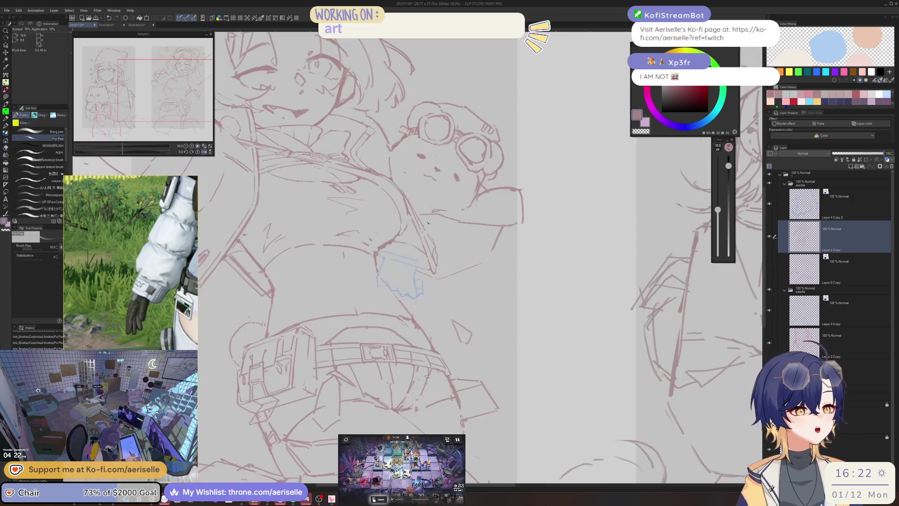
{"action": "scroll", "coordinate": [433, 236], "scroll_direction": "up", "scroll_amount": 2}
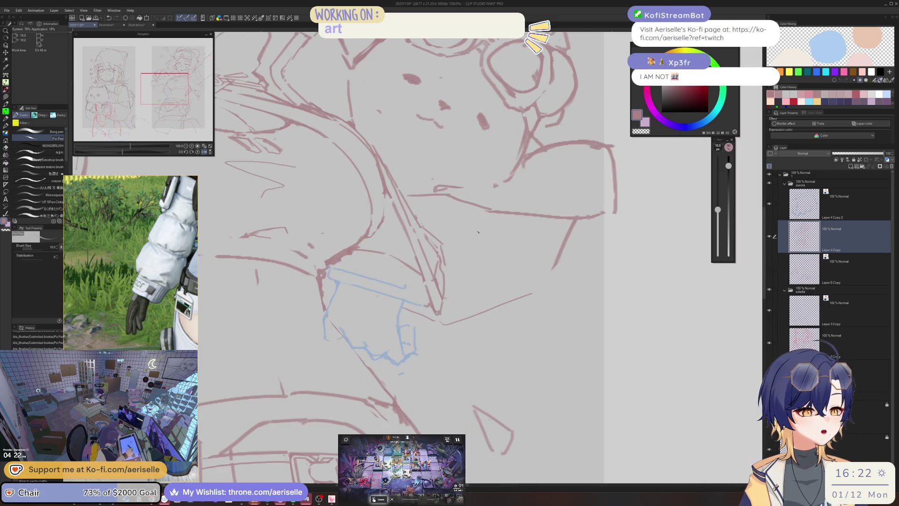
{"action": "left_click_drag", "start_coordinate": [453, 237], "coordinate": [459, 268]}
{"action": "key", "text": "ctrl+z"}
Lasso the diagonal line below the bear's arm and shift it up and right
{"action": "key", "text": "m"}
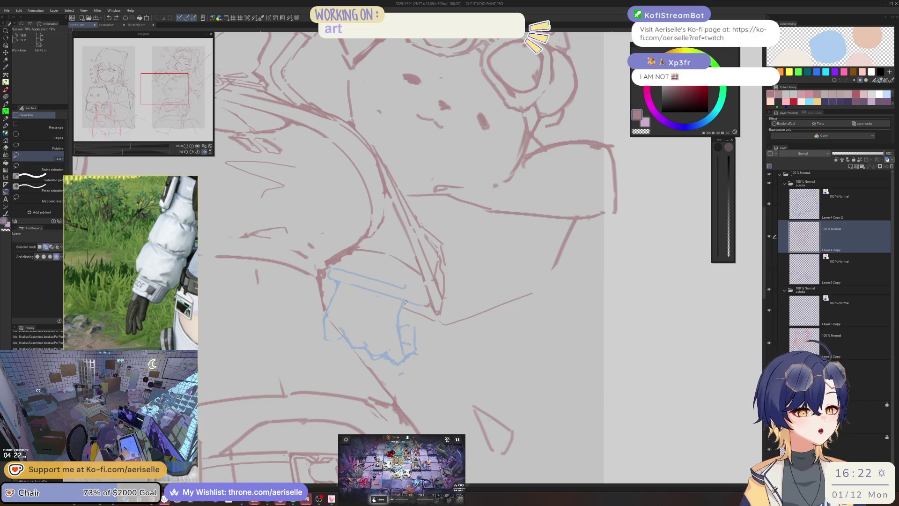
{"action": "mouse_move", "coordinate": [410, 318]}
{"action": "left_mouse_down"}
{"action": "mouse_move", "coordinate": [510, 338]}
{"action": "mouse_move", "coordinate": [482, 296]}
{"action": "mouse_move", "coordinate": [442, 318]}
{"action": "left_mouse_up"}
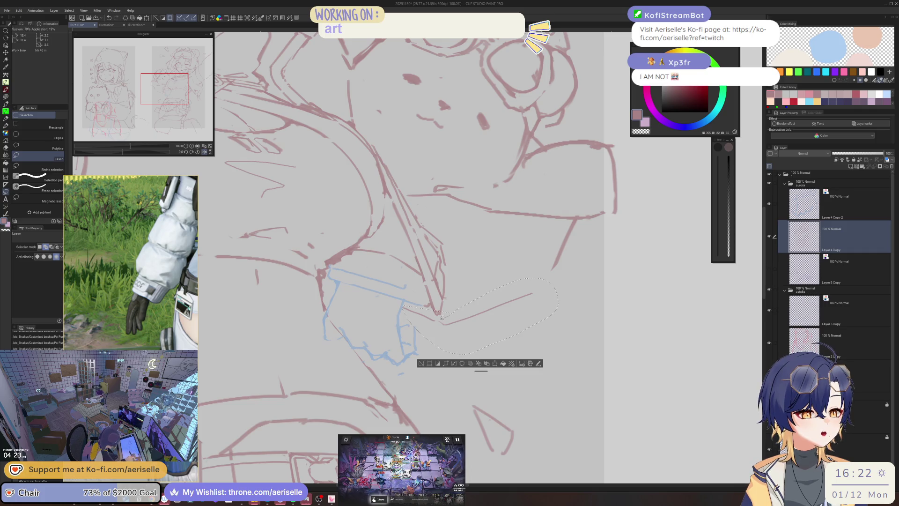
{"action": "key", "text": "ctrl+d"}
{"action": "left_click_drag", "start_coordinate": [543, 282], "coordinate": [433, 318]}
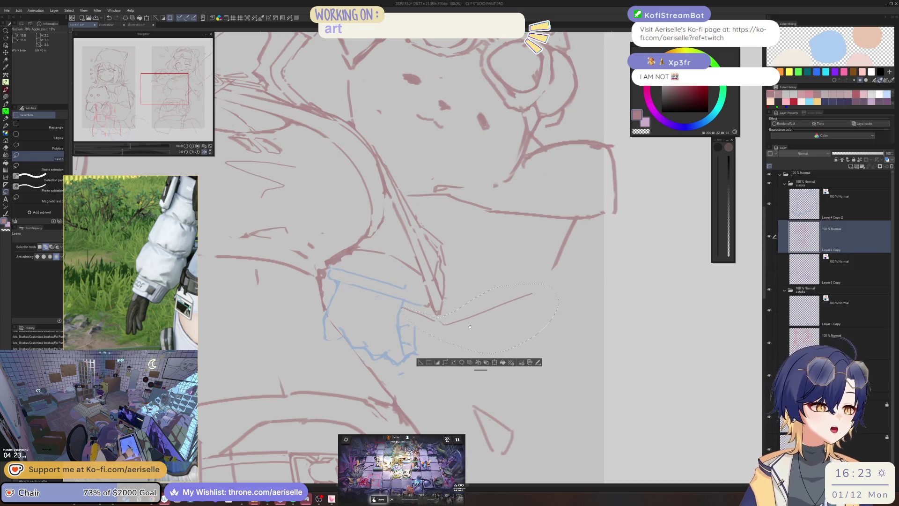
{"action": "key", "text": "k"}
{"action": "left_click_drag", "start_coordinate": [490, 323], "coordinate": [500, 314]}
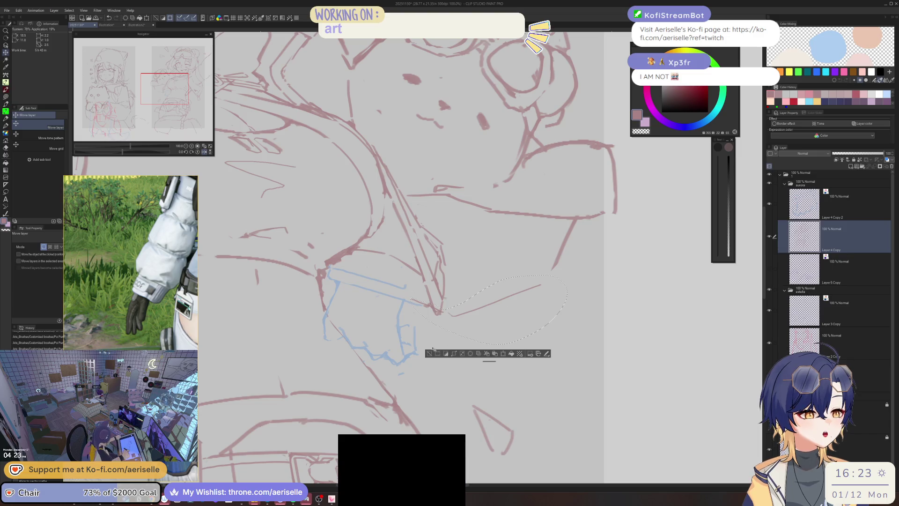
{"action": "left_click", "coordinate": [429, 353]}
Reselect the diagonal line, rotate it about 4° with Scale/Rotate, and deselect
{"action": "key", "text": "m"}
{"action": "mouse_move", "coordinate": [448, 310]}
{"action": "left_mouse_down"}
{"action": "mouse_move", "coordinate": [553, 282]}
{"action": "mouse_move", "coordinate": [529, 269]}
{"action": "left_mouse_up"}
{"action": "key", "text": "ctrl+t"}
{"action": "mouse_move", "coordinate": [466, 311]}
{"action": "left_mouse_down"}
{"action": "mouse_move", "coordinate": [458, 315]}
{"action": "mouse_move", "coordinate": [478, 344]}
{"action": "left_mouse_up"}
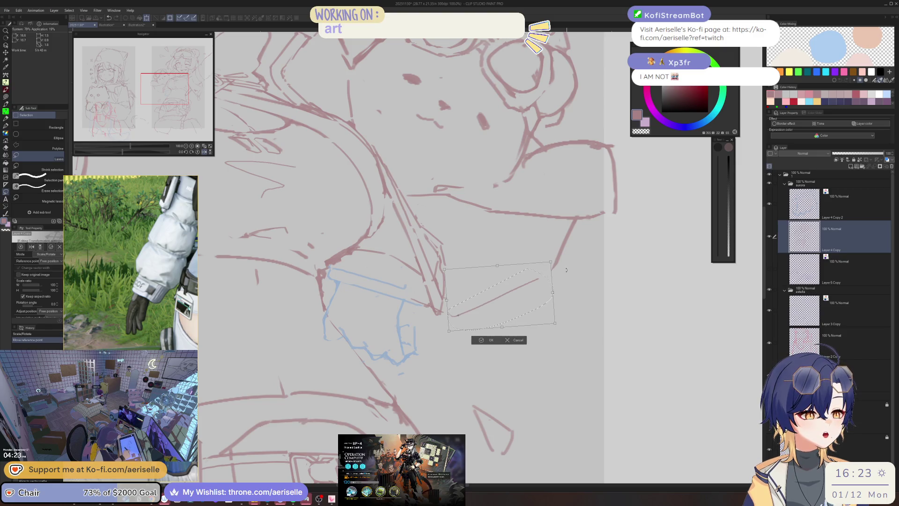
{"action": "left_click", "coordinate": [481, 340]}
{"action": "key", "text": "ctrl+d"}
Pick the hard eraser and undo the last change
{"action": "scroll", "coordinate": [405, 281], "scroll_direction": "left", "scroll_amount": 5}
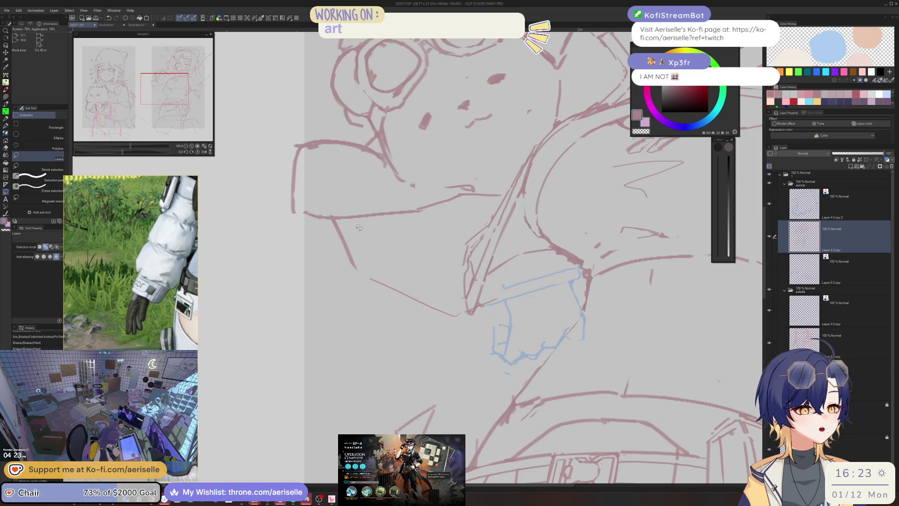
{"action": "key", "text": "p"}
{"action": "scroll", "coordinate": [369, 230], "scroll_direction": "down", "scroll_amount": 4}
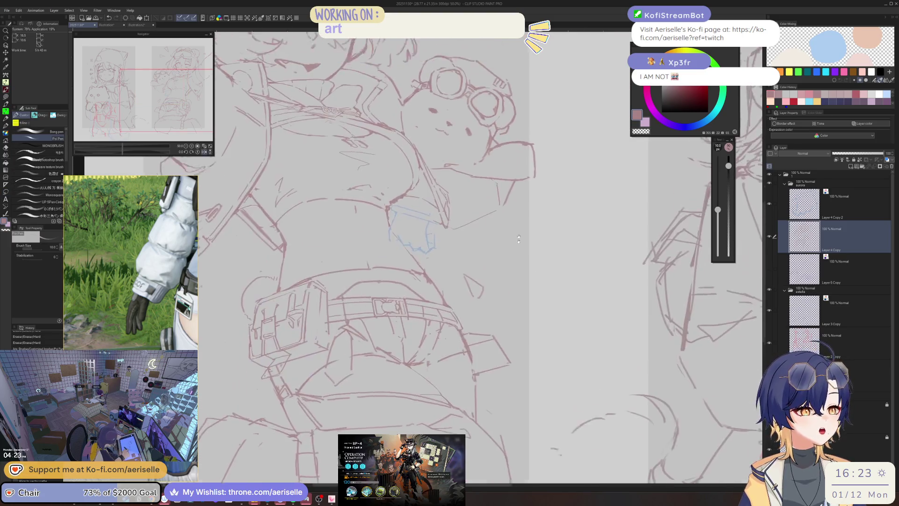
{"action": "scroll", "coordinate": [353, 243], "scroll_direction": "up", "scroll_amount": 4}
{"action": "key", "text": "e"}
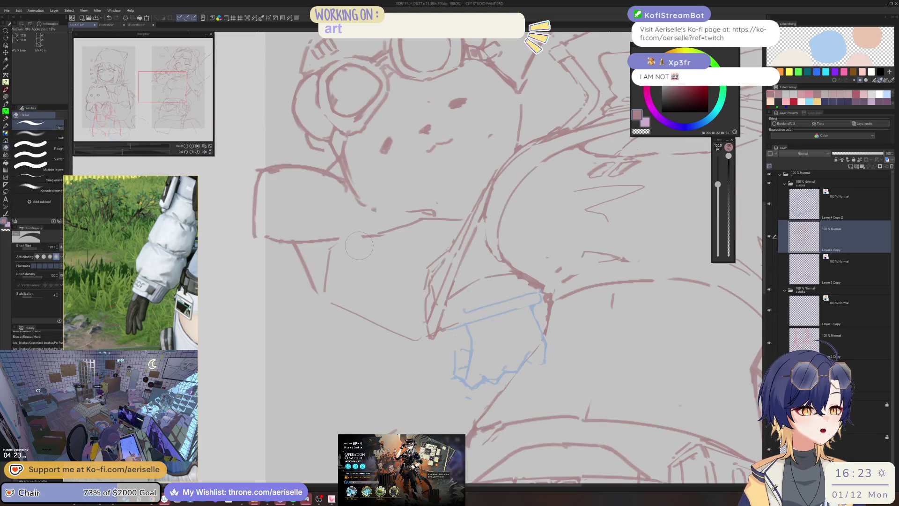
{"action": "key", "text": "ctrl+z"}
{"action": "key", "text": "ctrl+z"}
{"action": "key", "text": "ctrl+z"}
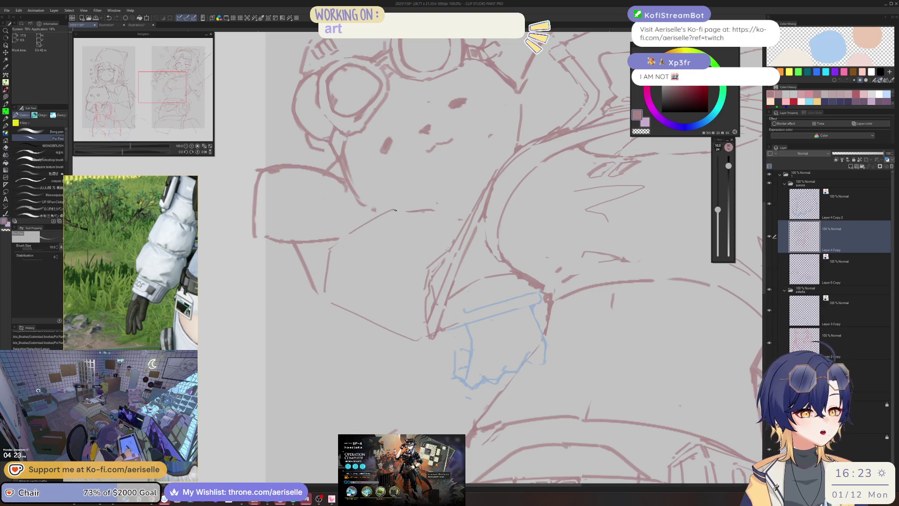
Draw short lines near the bear's paw and the blue outline, erasing a bit near the paw
{"action": "key", "text": "p"}
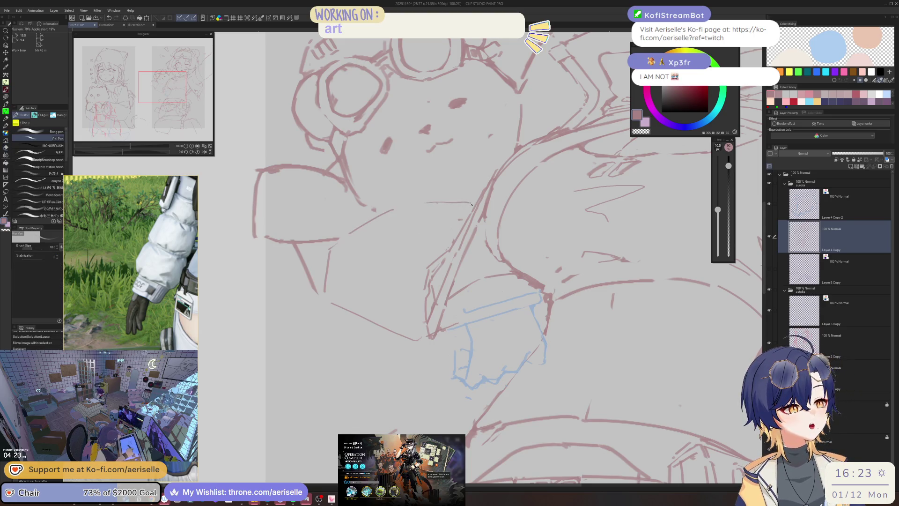
{"action": "left_click_drag", "start_coordinate": [409, 203], "coordinate": [452, 193]}
{"action": "scroll", "coordinate": [482, 189], "scroll_direction": "down", "scroll_amount": 3}
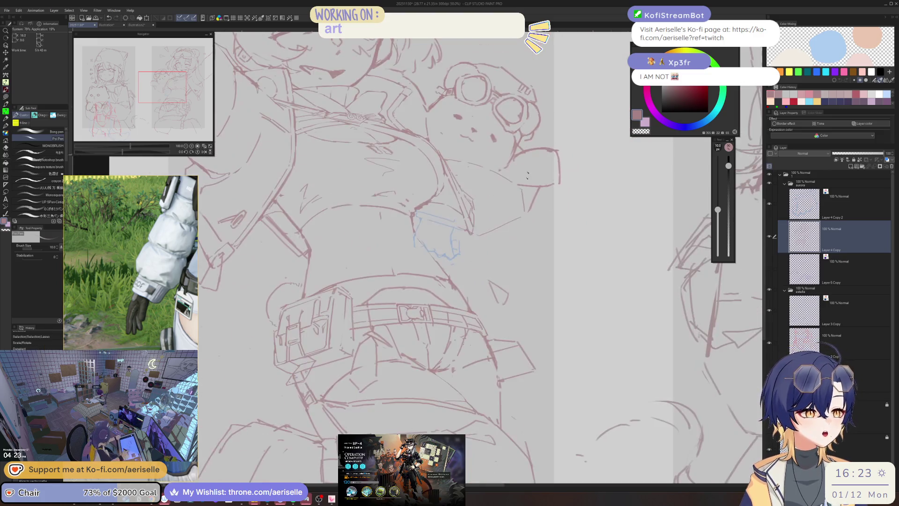
{"action": "scroll", "coordinate": [434, 287], "scroll_direction": "up", "scroll_amount": 3}
{"action": "key", "text": "e"}
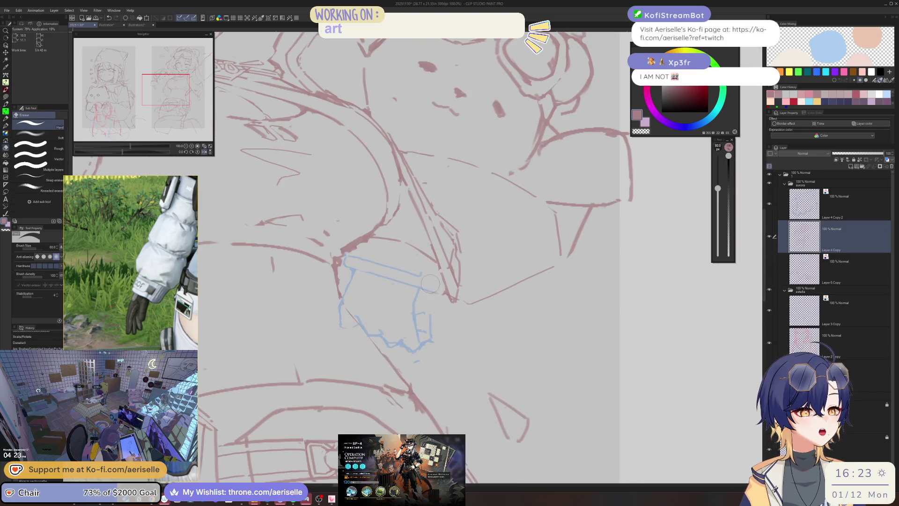
{"action": "key", "text": "p"}
{"action": "left_click_drag", "start_coordinate": [420, 294], "coordinate": [446, 301]}
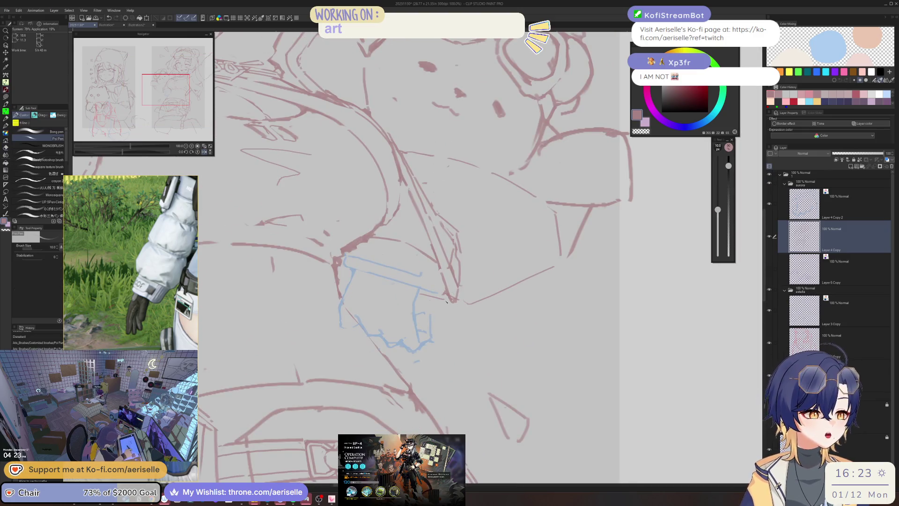
{"action": "key", "text": "e"}
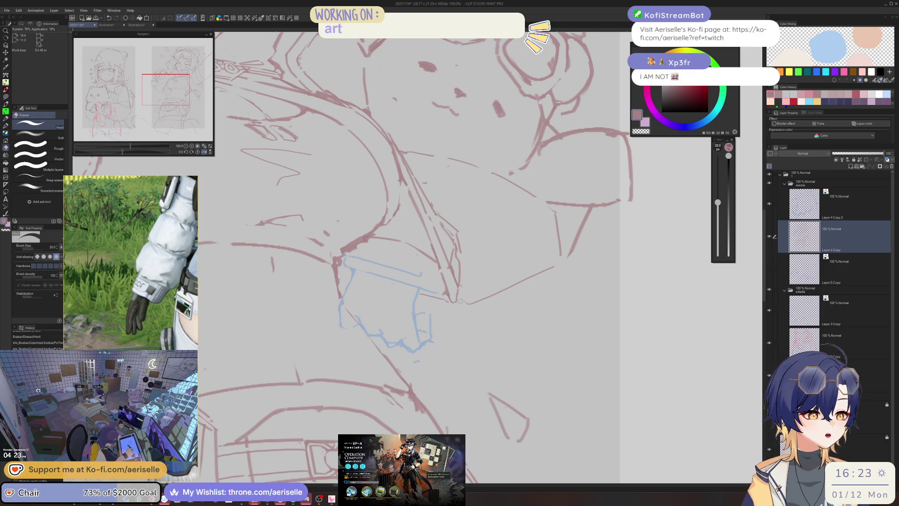
{"action": "left_click_drag", "start_coordinate": [462, 302], "coordinate": [554, 266]}
{"action": "key", "text": "bracketright"}
{"action": "key", "text": "bracketright"}
{"action": "key", "text": "bracketright"}
{"action": "key", "text": "p"}
Redraw the diagonal line under the bear's arm toward the lower right
{"action": "left_click_drag", "start_coordinate": [471, 305], "coordinate": [554, 266]}
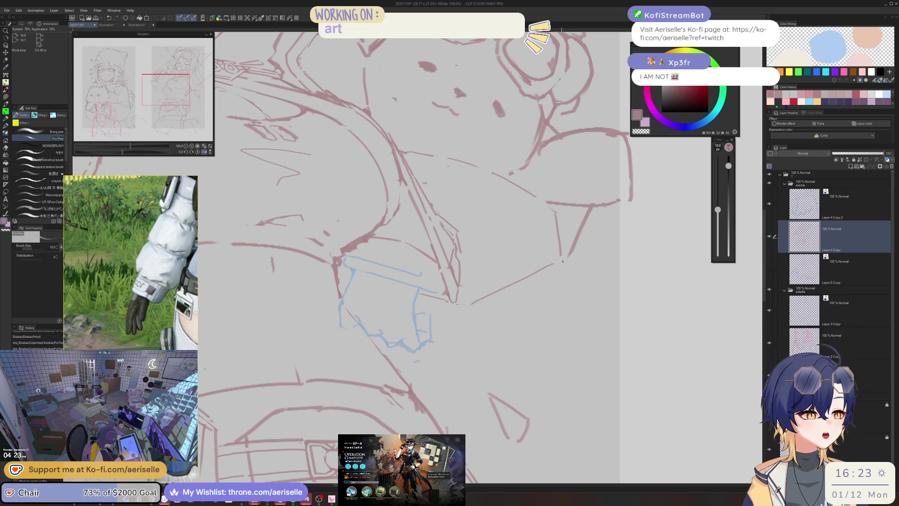
{"action": "key", "text": "e"}
{"action": "left_click_drag", "start_coordinate": [470, 306], "coordinate": [555, 263]}
{"action": "key", "text": "p"}
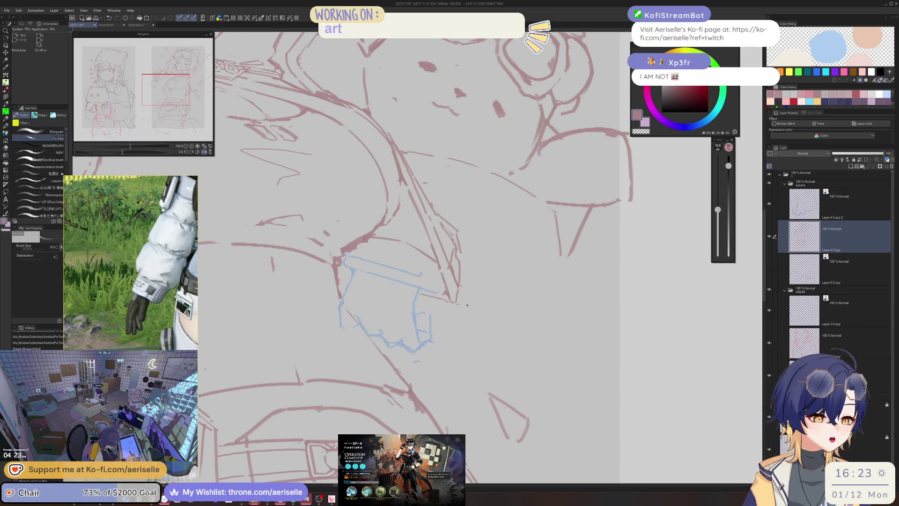
{"action": "left_click_drag", "start_coordinate": [479, 306], "coordinate": [543, 273]}
{"action": "scroll", "coordinate": [353, 265], "scroll_direction": "down", "scroll_amount": 4}
{"action": "scroll", "coordinate": [353, 265], "scroll_direction": "up", "scroll_amount": 3}
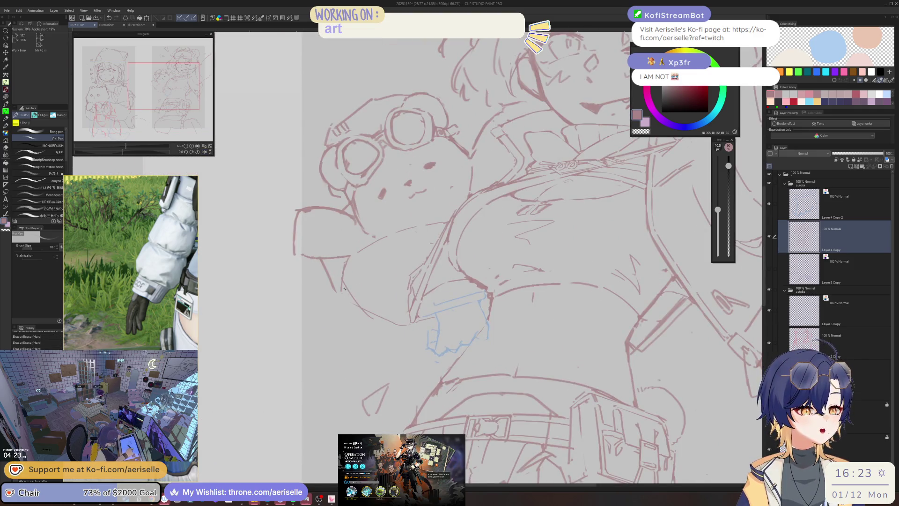
Extend a line down and right below the bear's paw, then mirror the canvas to check proportions
{"action": "key", "text": "e"}
{"action": "key", "text": "p"}
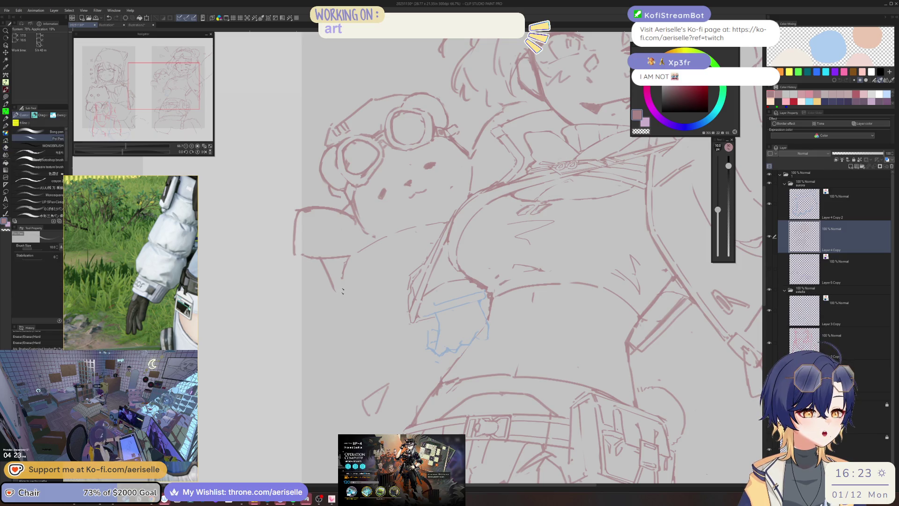
{"action": "left_click_drag", "start_coordinate": [343, 294], "coordinate": [398, 337]}
{"action": "key", "text": "ctrl+z"}
{"action": "mouse_move", "coordinate": [340, 287]}
{"action": "left_mouse_down"}
{"action": "mouse_move", "coordinate": [369, 317]}
{"action": "mouse_move", "coordinate": [409, 335]}
{"action": "left_mouse_up"}
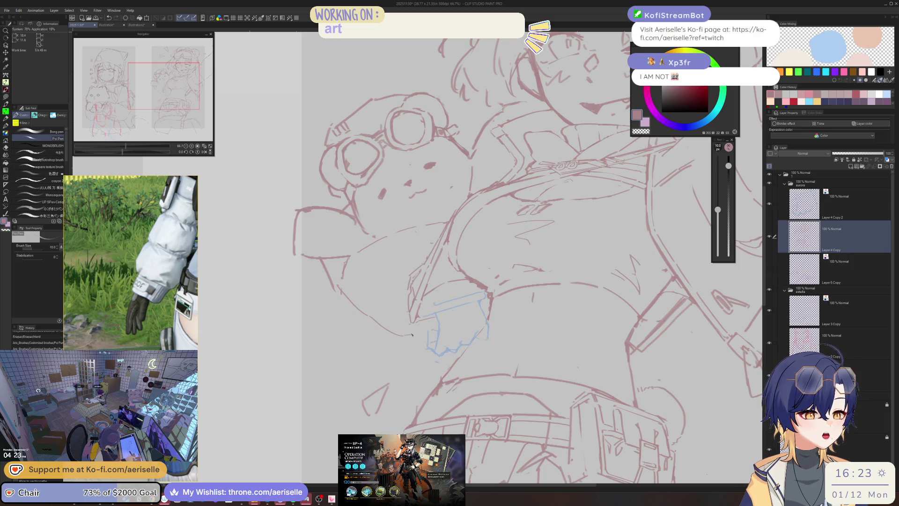
{"action": "key", "text": "h"}
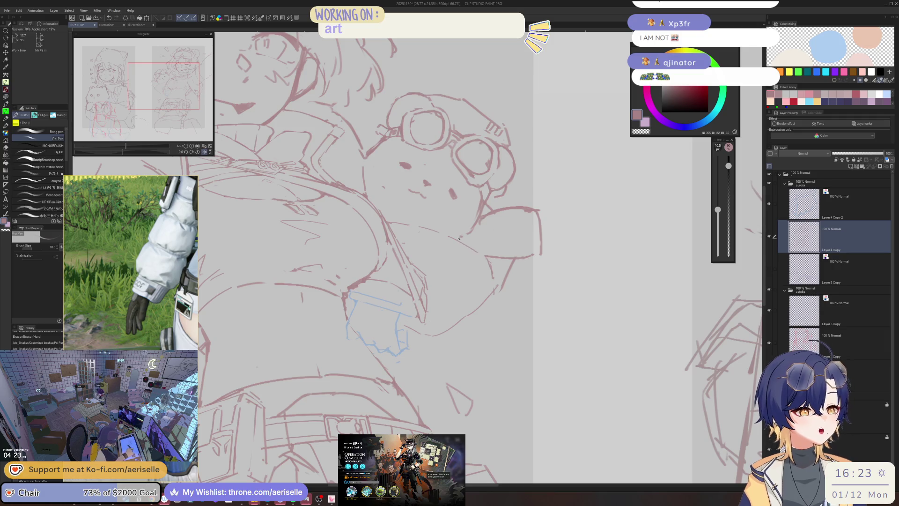
Lasso the bear's outstretched paw, rotate it -14.4°, confirm, and deselect
{"action": "key", "text": "m"}
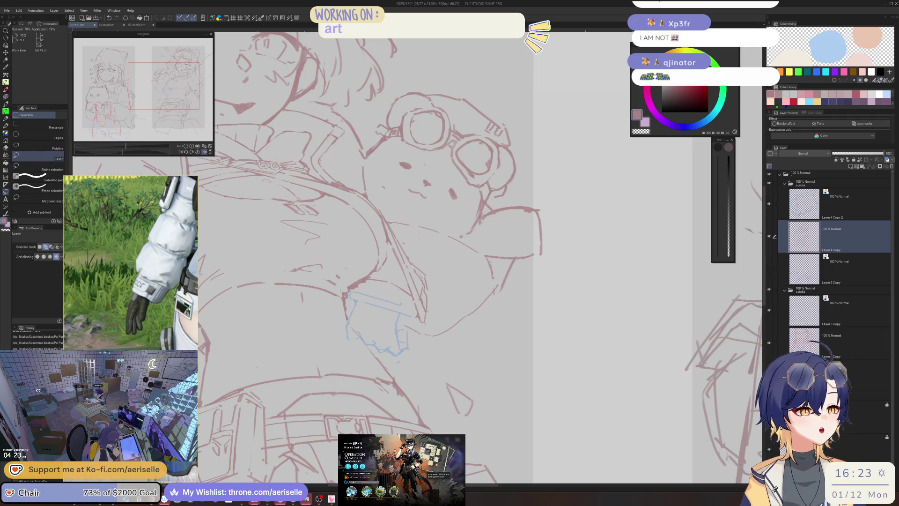
{"action": "left_click_drag", "start_coordinate": [481, 217], "coordinate": [479, 236]}
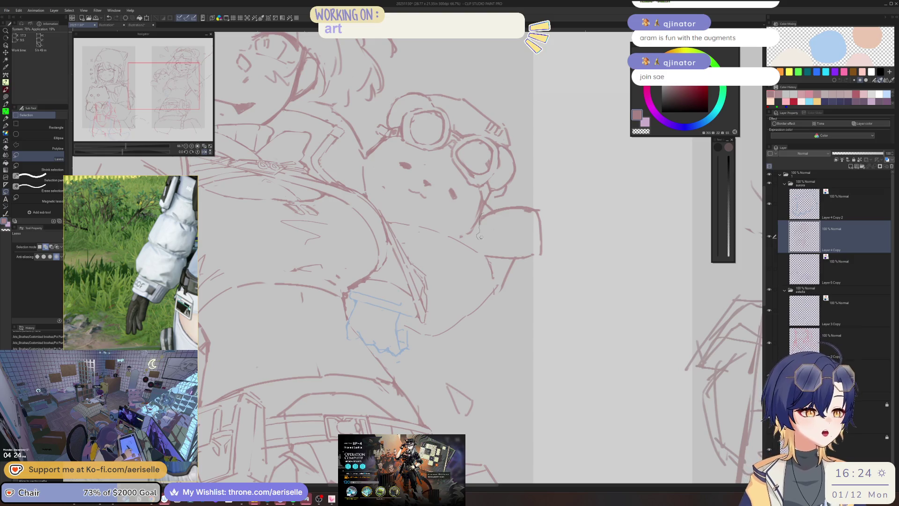
{"action": "mouse_move", "coordinate": [484, 250]}
{"action": "left_mouse_down"}
{"action": "mouse_move", "coordinate": [513, 257]}
{"action": "mouse_move", "coordinate": [555, 208]}
{"action": "mouse_move", "coordinate": [529, 200]}
{"action": "mouse_move", "coordinate": [490, 209]}
{"action": "left_mouse_up"}
{"action": "left_click", "coordinate": [544, 275]}
{"action": "left_click_drag", "start_coordinate": [543, 262], "coordinate": [528, 245]}
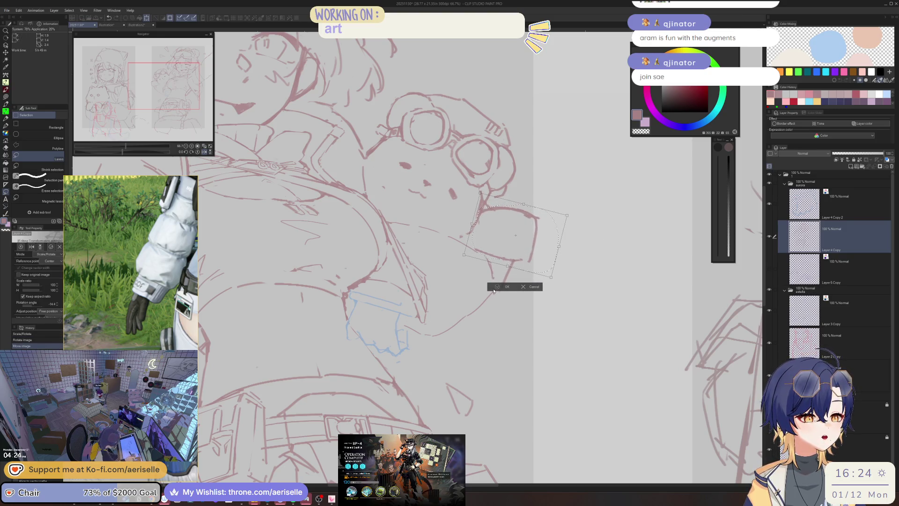
{"action": "key", "text": "Return"}
{"action": "key", "text": "ctrl+d"}
Erase the short stray stroke below the bear's face and rotate the canvas view about 15°
{"action": "key", "text": "e"}
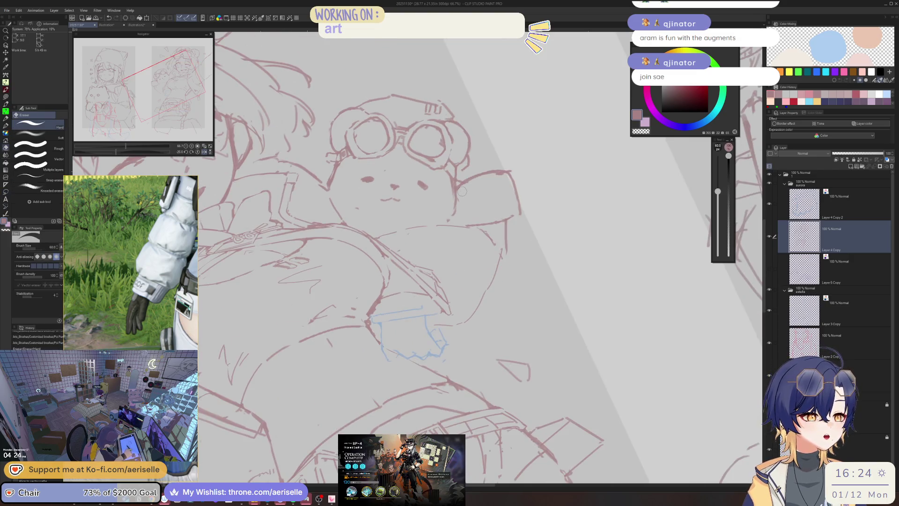
{"action": "left_click_drag", "start_coordinate": [462, 191], "coordinate": [469, 185]}
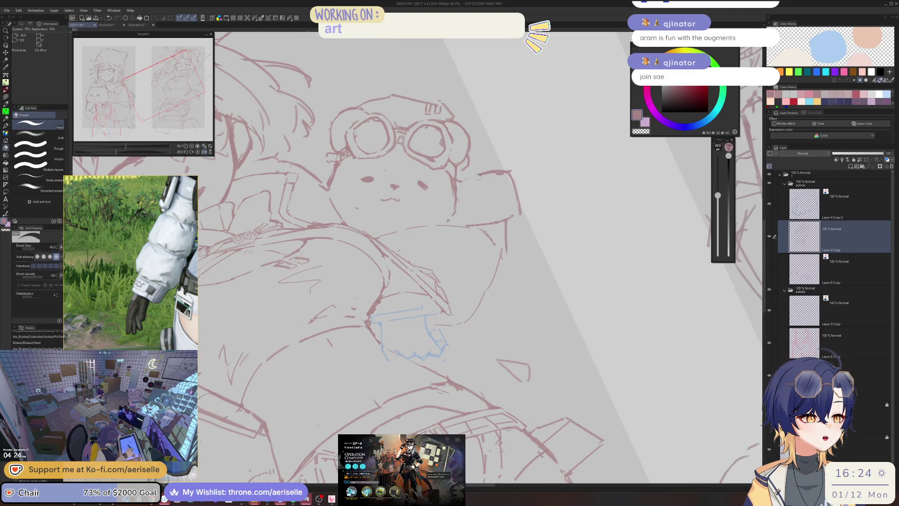
{"action": "key", "text": "p"}
{"action": "key", "text": "e"}
{"action": "mouse_move", "coordinate": [461, 198]}
{"action": "left_mouse_down"}
{"action": "mouse_move", "coordinate": [453, 214]}
{"action": "mouse_move", "coordinate": [469, 185]}
{"action": "left_mouse_up"}
{"action": "key", "text": "p"}
{"action": "key", "text": "ctrl+t"}
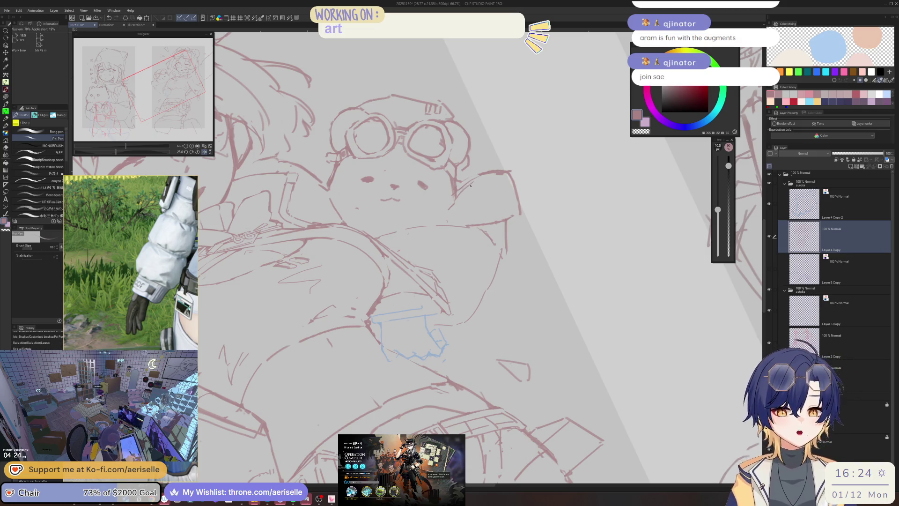
{"action": "key", "text": "e"}
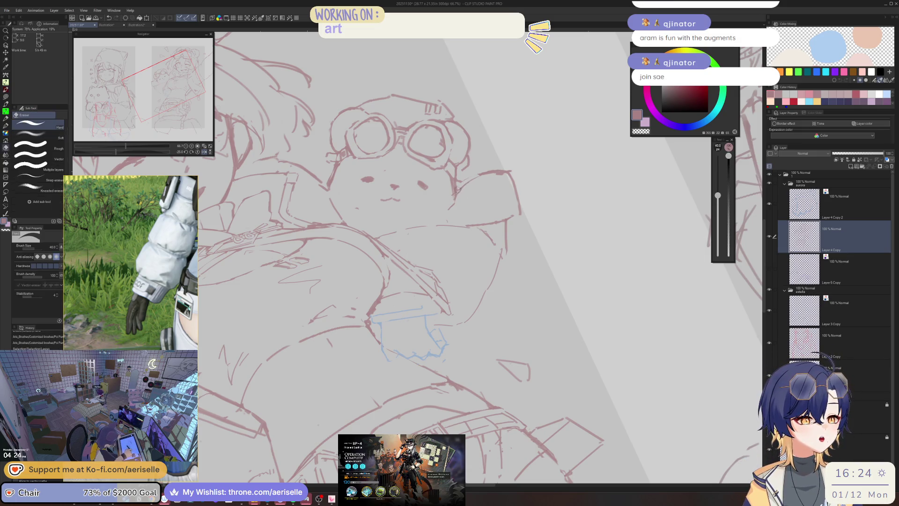
{"action": "key", "text": "p"}
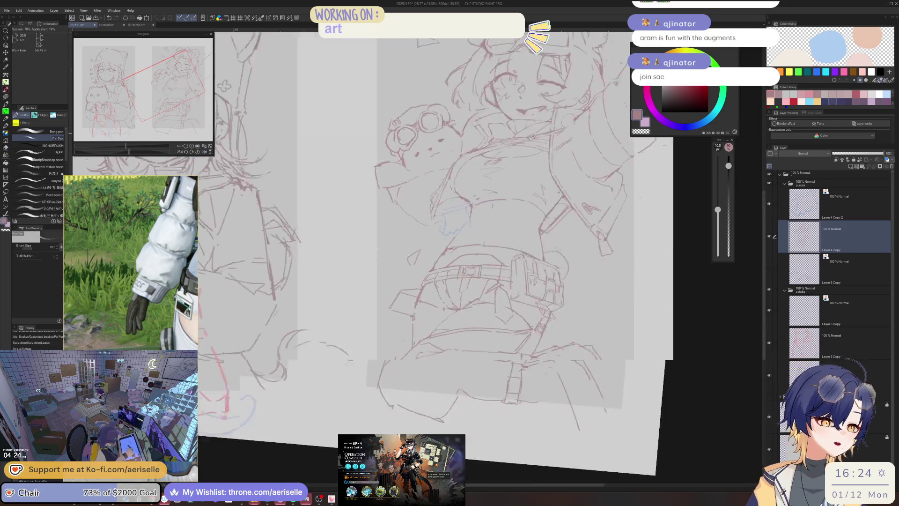
{"action": "scroll", "coordinate": [463, 215], "scroll_direction": "up", "scroll_amount": 2}
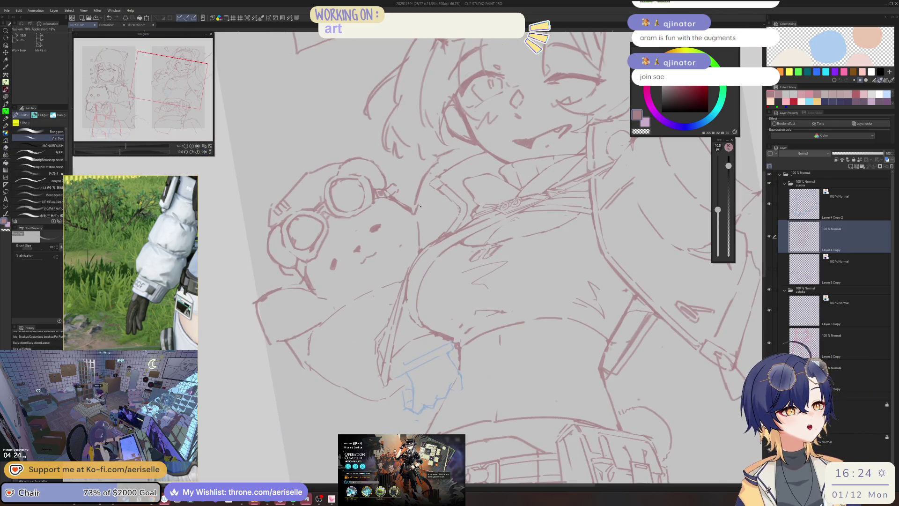
{"action": "left_click_drag", "start_coordinate": [416, 211], "coordinate": [388, 146]}
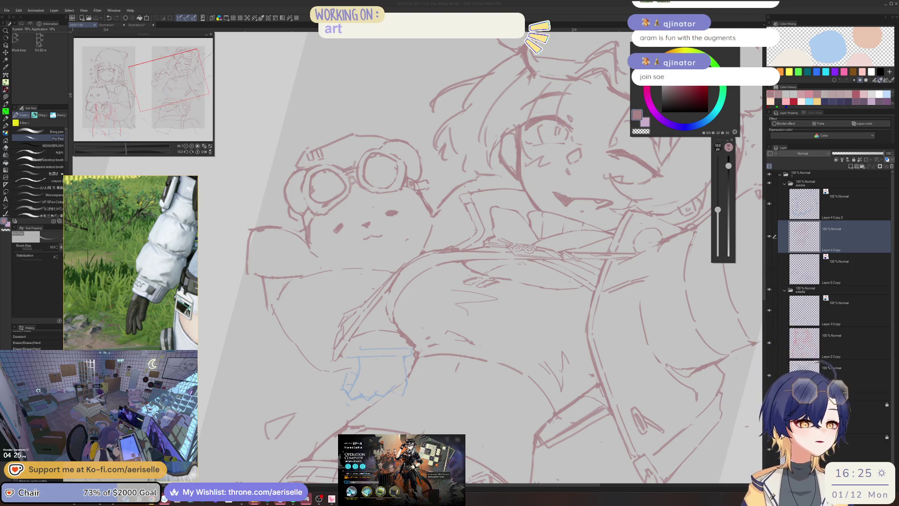
Add a refining stroke, erase stray red lines, then reset and mirror the view to check proportions
{"action": "mouse_move", "coordinate": [356, 262]}
{"action": "left_mouse_down"}
{"action": "mouse_move", "coordinate": [348, 268]}
{"action": "mouse_move", "coordinate": [427, 207]}
{"action": "mouse_move", "coordinate": [507, 242]}
{"action": "left_mouse_up"}
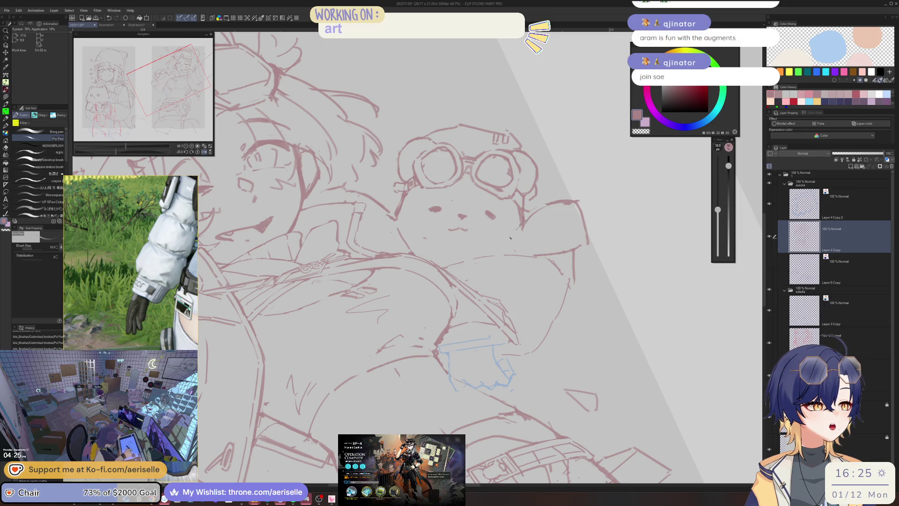
{"action": "key", "text": "e"}
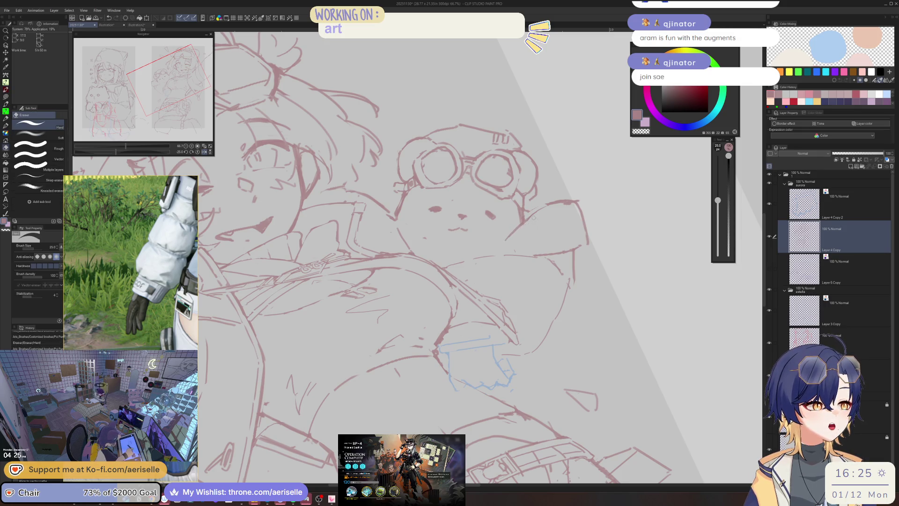
{"action": "mouse_move", "coordinate": [402, 243]}
{"action": "left_mouse_down"}
{"action": "mouse_move", "coordinate": [427, 190]}
{"action": "mouse_move", "coordinate": [509, 114]}
{"action": "mouse_move", "coordinate": [392, 217]}
{"action": "left_mouse_up"}
{"action": "key", "text": "p"}
{"action": "scroll", "coordinate": [392, 217], "scroll_direction": "up", "scroll_amount": 1}
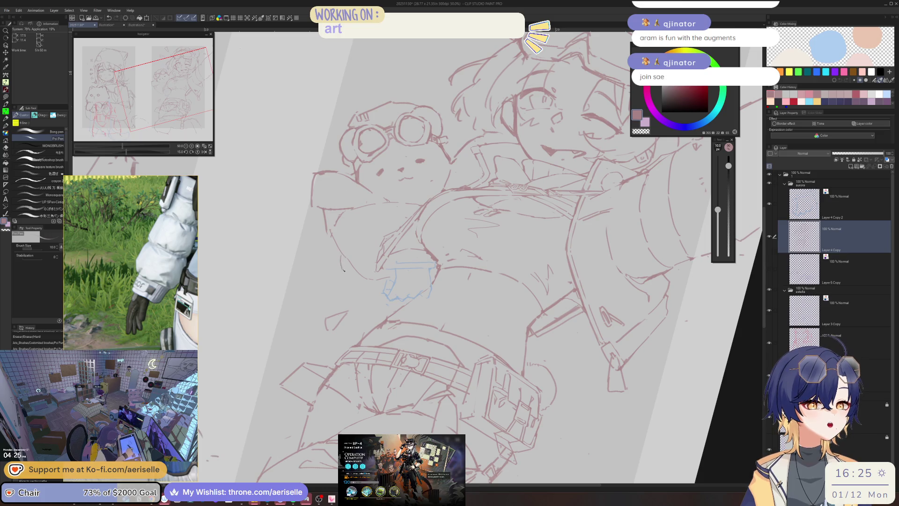
{"action": "left_click_drag", "start_coordinate": [363, 291], "coordinate": [370, 279]}
{"action": "scroll", "coordinate": [369, 280], "scroll_direction": "down", "scroll_amount": 1}
{"action": "key", "text": "ctrl+shift+0"}
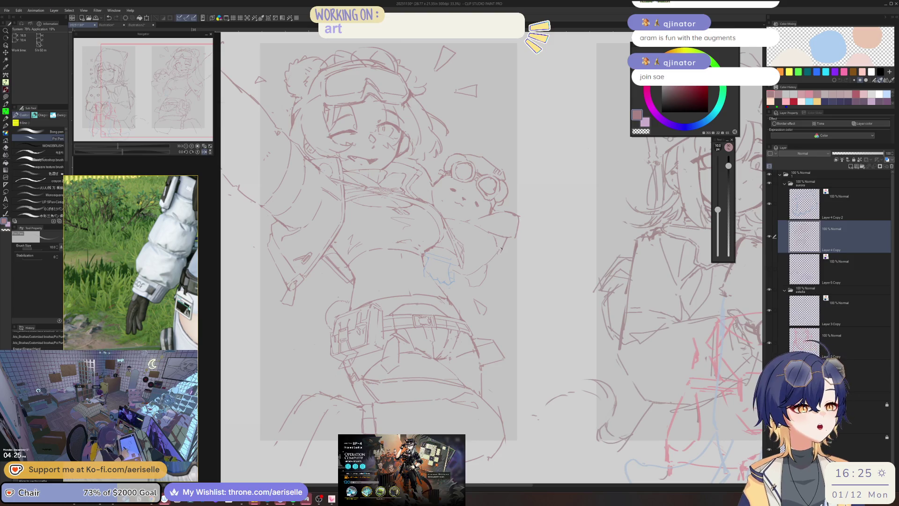
{"action": "key", "text": "h"}
{"action": "scroll", "coordinate": [384, 188], "scroll_direction": "up", "scroll_amount": 3}
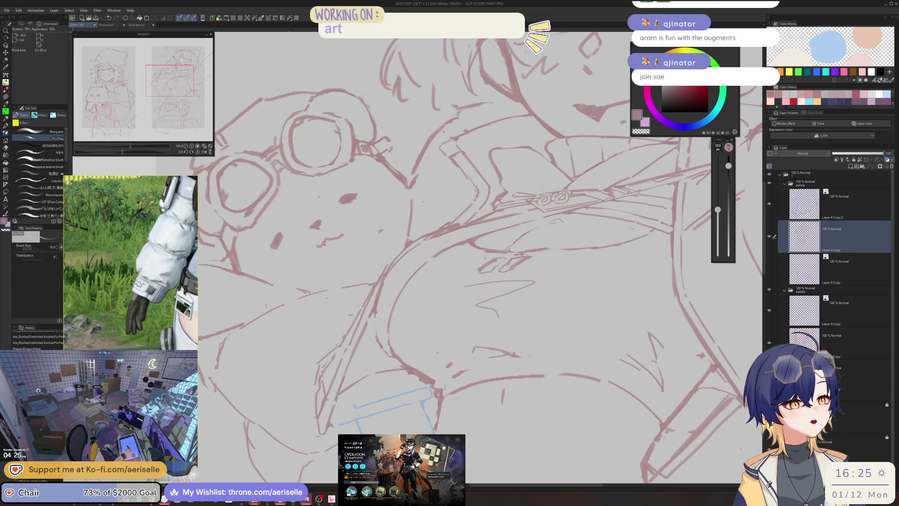
Rotate the view about 20°, select the stroke by the bear's cheek, and undo a trial erasure
{"action": "key", "text": "e"}
{"action": "key", "text": "p"}
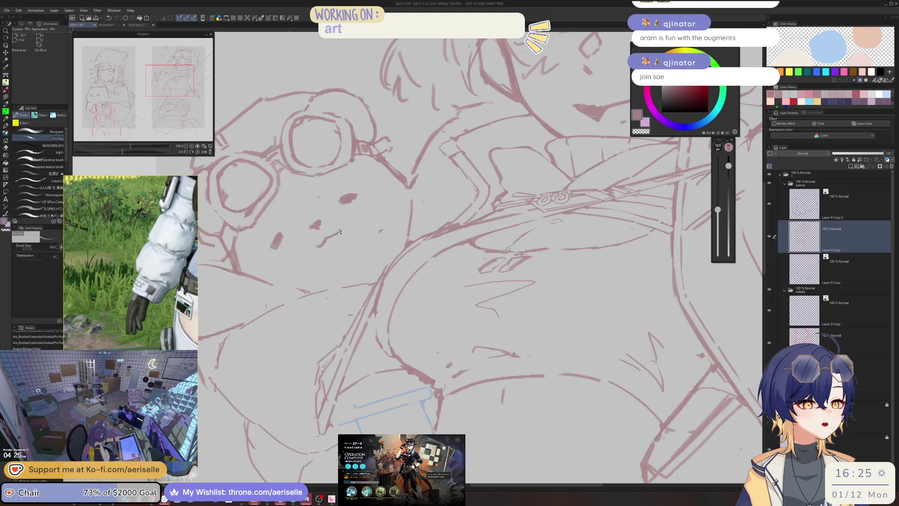
{"action": "key", "text": "e"}
{"action": "left_click_drag", "start_coordinate": [307, 197], "coordinate": [339, 245]}
{"action": "key", "text": "m"}
{"action": "key", "text": "k"}
{"action": "left_click", "coordinate": [267, 272]}
{"action": "key", "text": "p"}
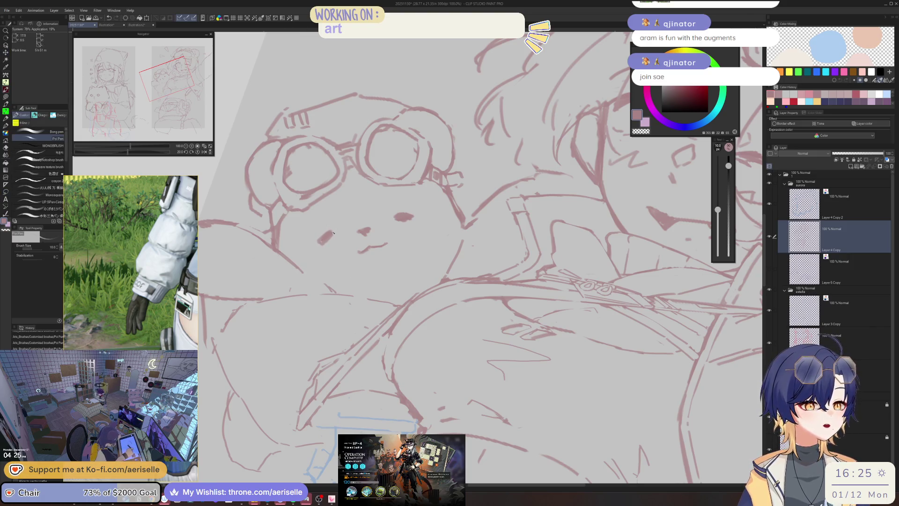
{"action": "key", "text": "e"}
{"action": "mouse_move", "coordinate": [441, 188]}
{"action": "left_mouse_down"}
{"action": "mouse_move", "coordinate": [466, 232]}
{"action": "mouse_move", "coordinate": [439, 280]}
{"action": "mouse_move", "coordinate": [468, 239]}
{"action": "left_mouse_up"}
{"action": "key", "text": "ctrl+z"}
Lasso the small stroke beside the bear's face, move it into place, and release the selection
{"action": "key", "text": "p"}
{"action": "key", "text": "m"}
{"action": "key", "text": "k"}
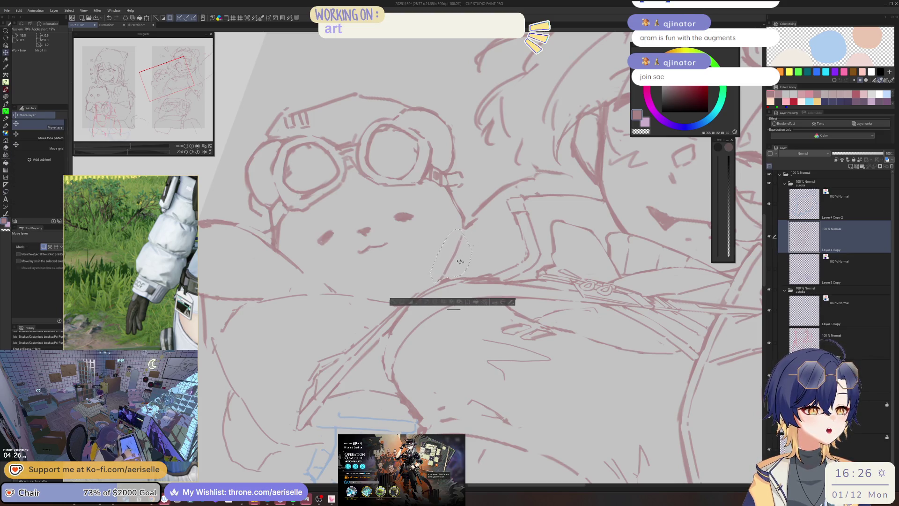
{"action": "left_click", "coordinate": [394, 302]}
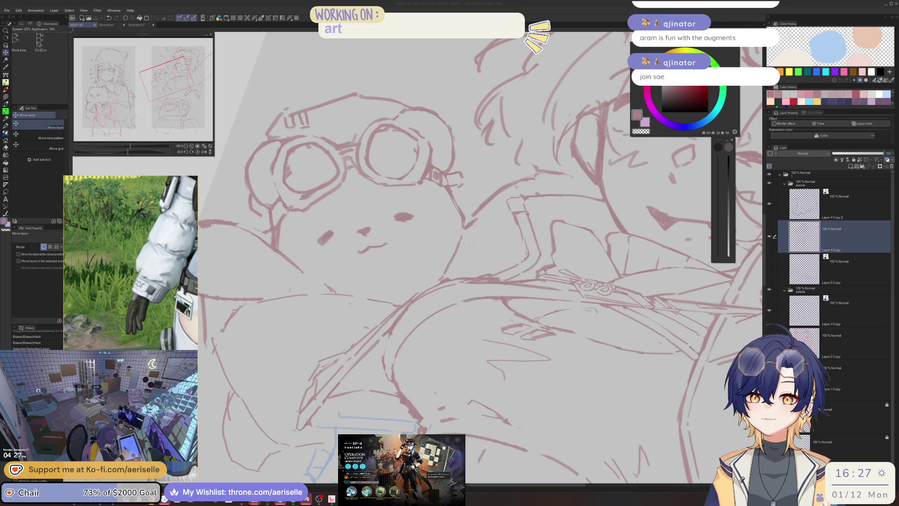
Commit the previous move and clear the selection
{"action": "key", "text": "ctrl+d"}
{"action": "key", "text": "e"}
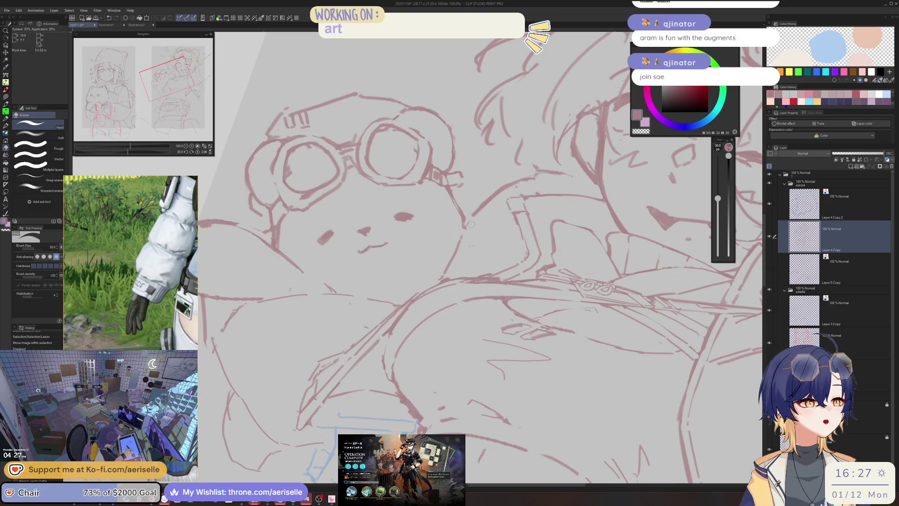
{"action": "key", "text": "p"}
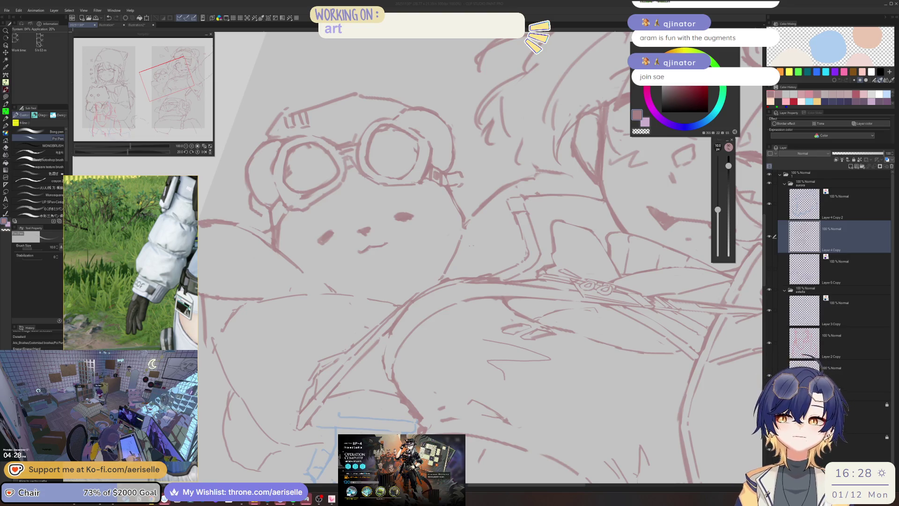
{"action": "left_click", "coordinate": [447, 147]}
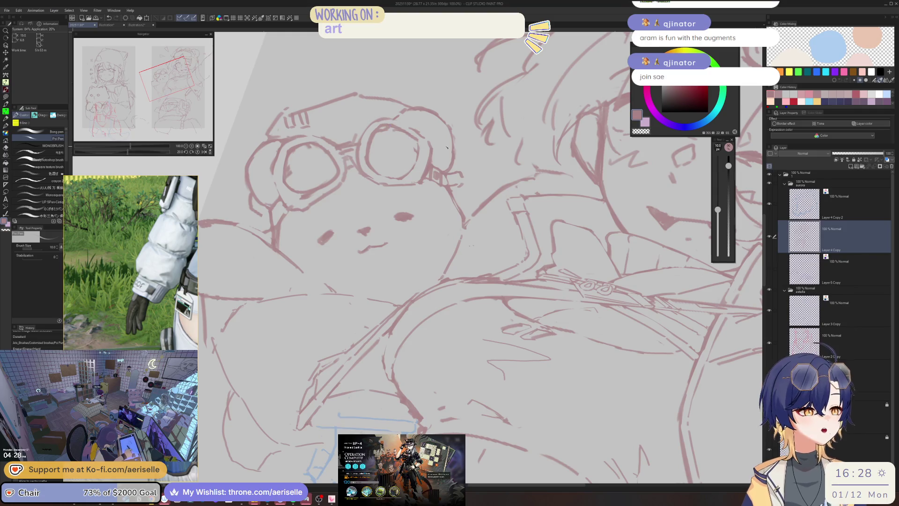
{"action": "key", "text": "e"}
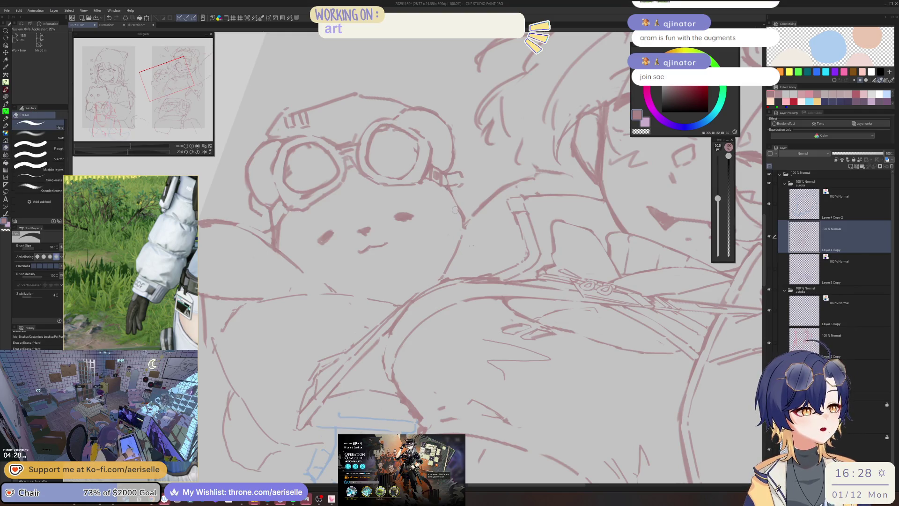
{"action": "key", "text": "p"}
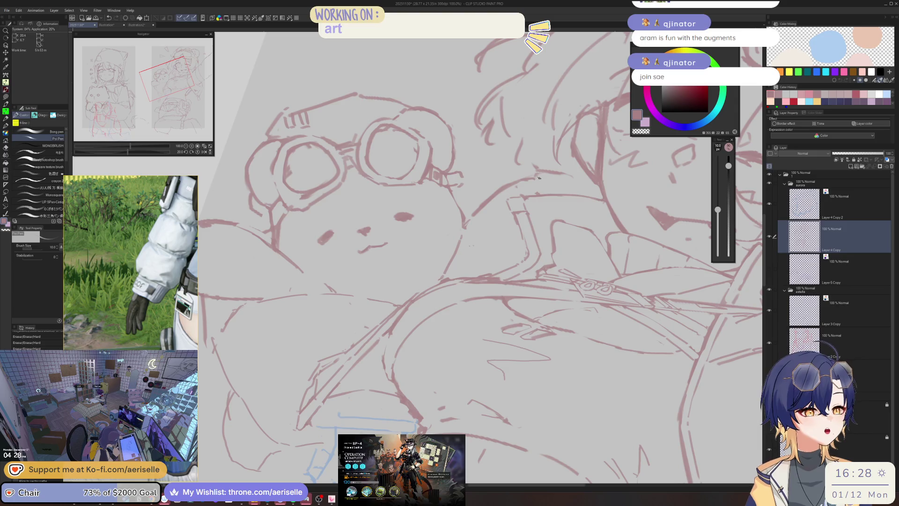
Mirror the view to check the drawing, then straighten the canvas view
{"action": "scroll", "coordinate": [539, 178], "scroll_direction": "down", "scroll_amount": 4}
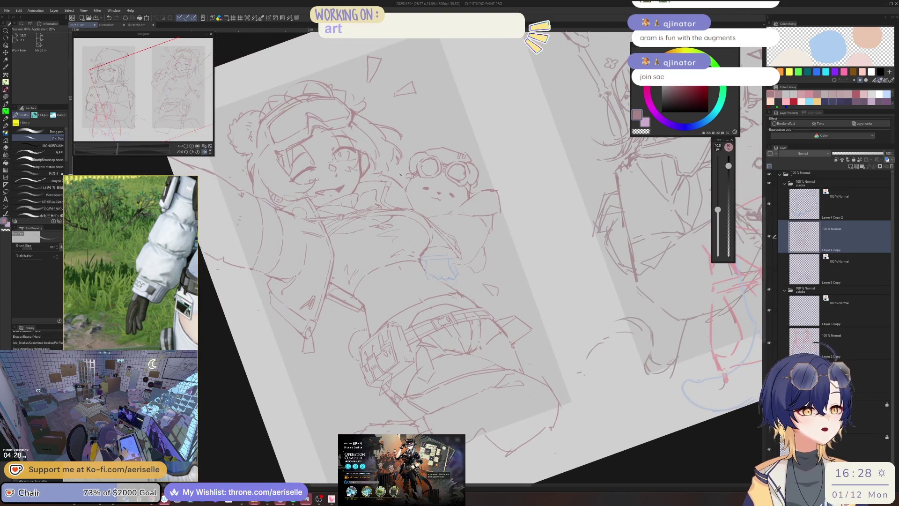
{"action": "scroll", "coordinate": [401, 174], "scroll_direction": "up", "scroll_amount": 2}
{"action": "key", "text": "h"}
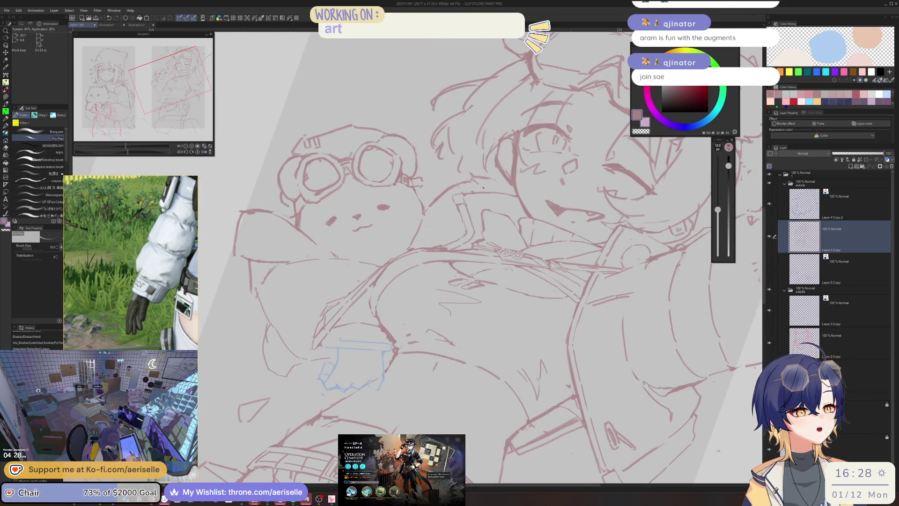
{"action": "key", "text": "e"}
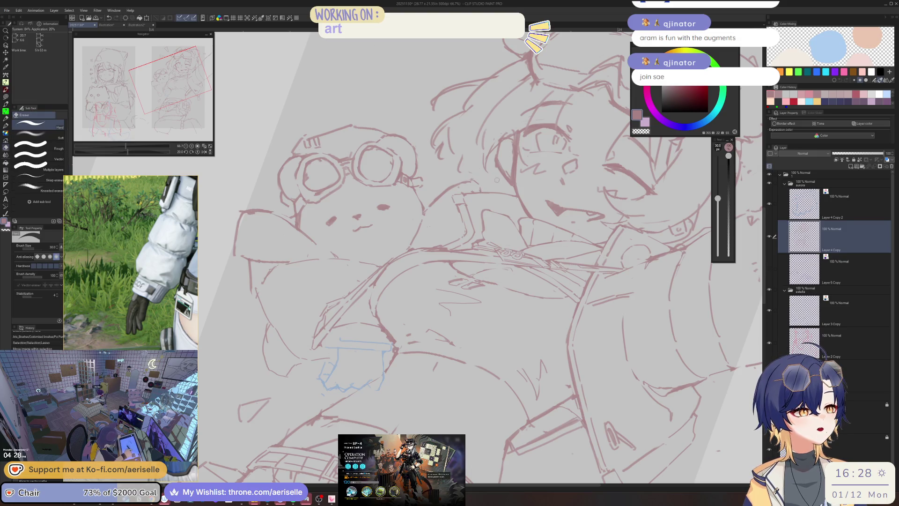
{"action": "scroll", "coordinate": [546, 91], "scroll_direction": "down", "scroll_amount": 1}
{"action": "key", "text": "ctrl+0"}
{"action": "key", "text": "p"}
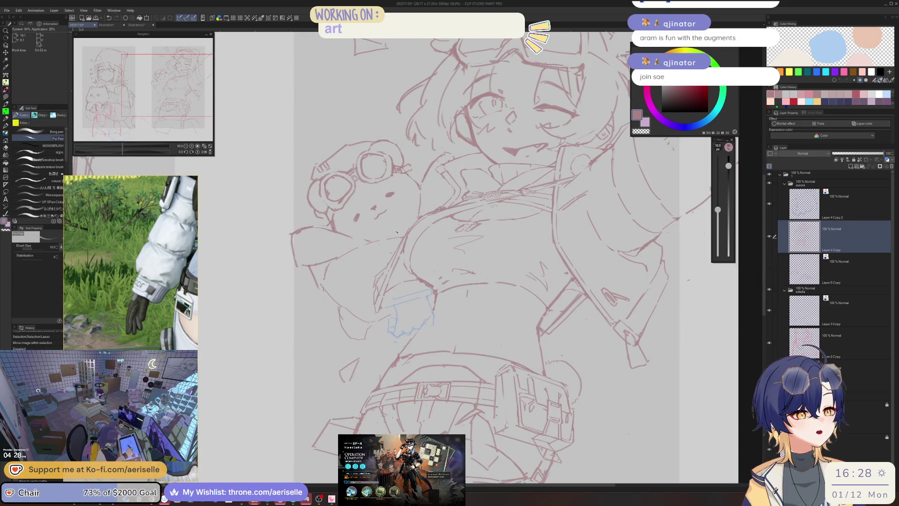
{"action": "scroll", "coordinate": [434, 269], "scroll_direction": "down", "scroll_amount": 5}
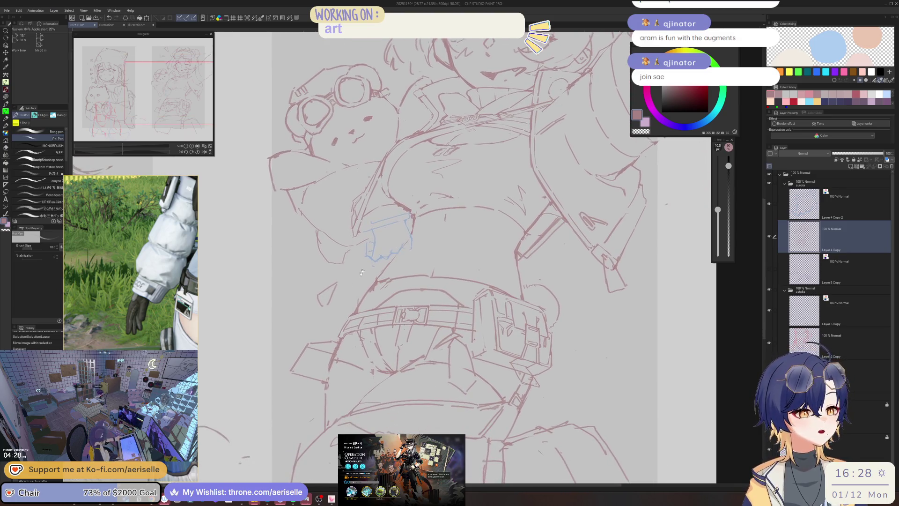
{"action": "scroll", "coordinate": [357, 329], "scroll_direction": "down", "scroll_amount": 2}
Lasso the small box shape left of the belt and rotate it about 22 degrees
{"action": "key", "text": "m"}
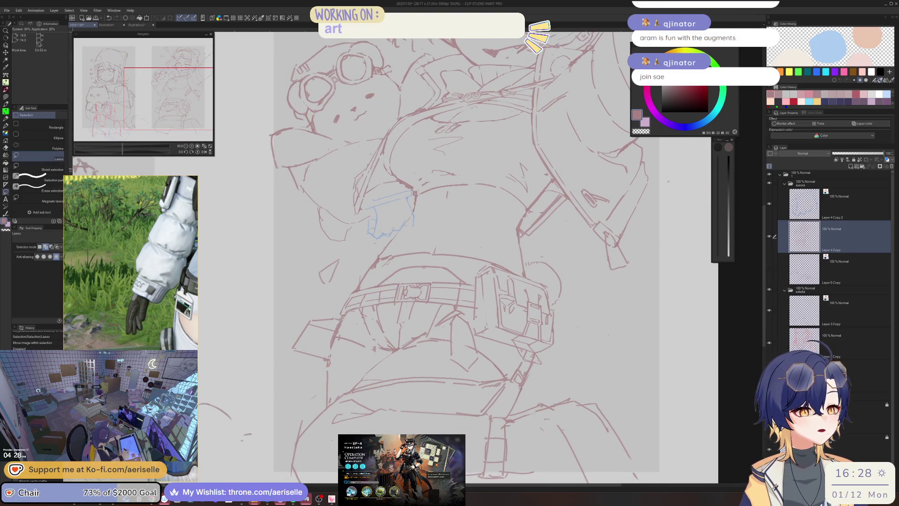
{"action": "mouse_move", "coordinate": [341, 318]}
{"action": "left_mouse_down"}
{"action": "mouse_move", "coordinate": [296, 322]}
{"action": "mouse_move", "coordinate": [311, 368]}
{"action": "mouse_move", "coordinate": [336, 333]}
{"action": "mouse_move", "coordinate": [302, 338]}
{"action": "left_mouse_up"}
{"action": "left_click", "coordinate": [326, 377]}
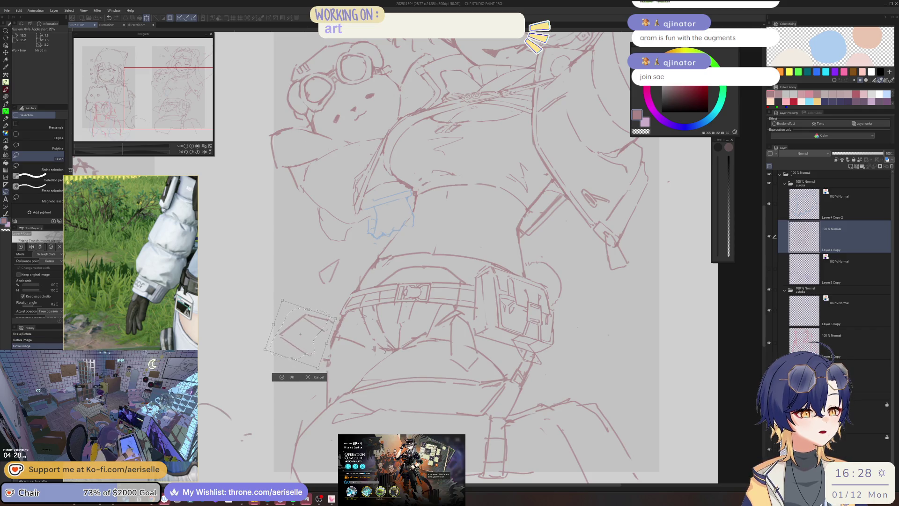
{"action": "left_click_drag", "start_coordinate": [322, 309], "coordinate": [329, 325]}
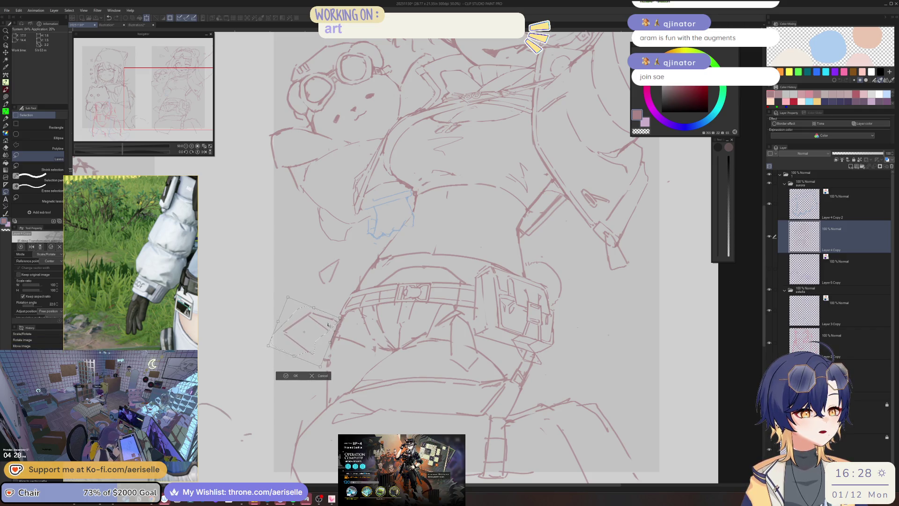
{"action": "left_click", "coordinate": [288, 376]}
{"action": "scroll", "coordinate": [469, 269], "scroll_direction": "down", "scroll_amount": 4}
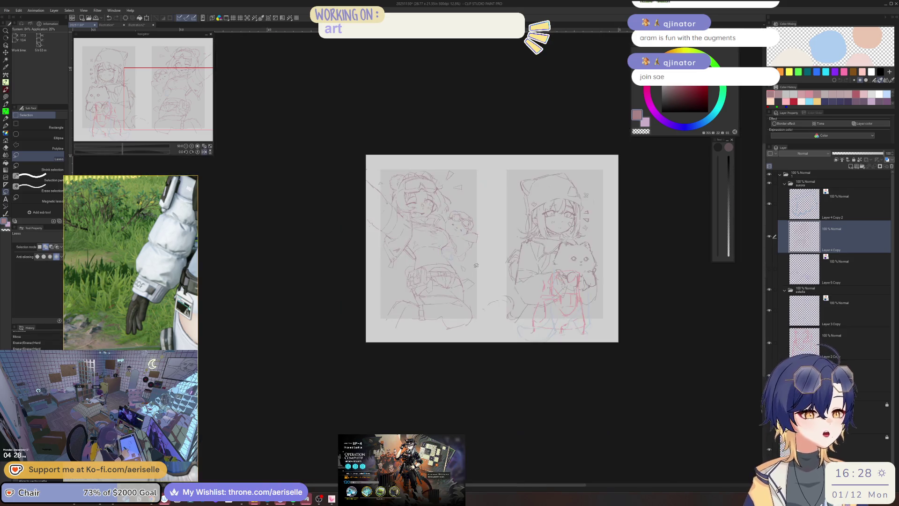
Mirror the view and erase stray red lines near the blue sketch
{"action": "key", "text": "h"}
{"action": "scroll", "coordinate": [374, 245], "scroll_direction": "up", "scroll_amount": 4}
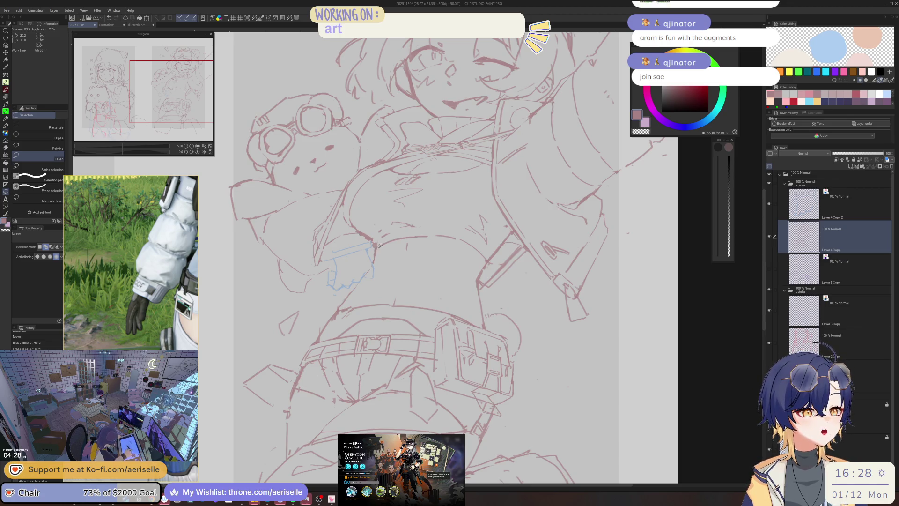
{"action": "scroll", "coordinate": [471, 206], "scroll_direction": "up", "scroll_amount": 2}
{"action": "key", "text": "e"}
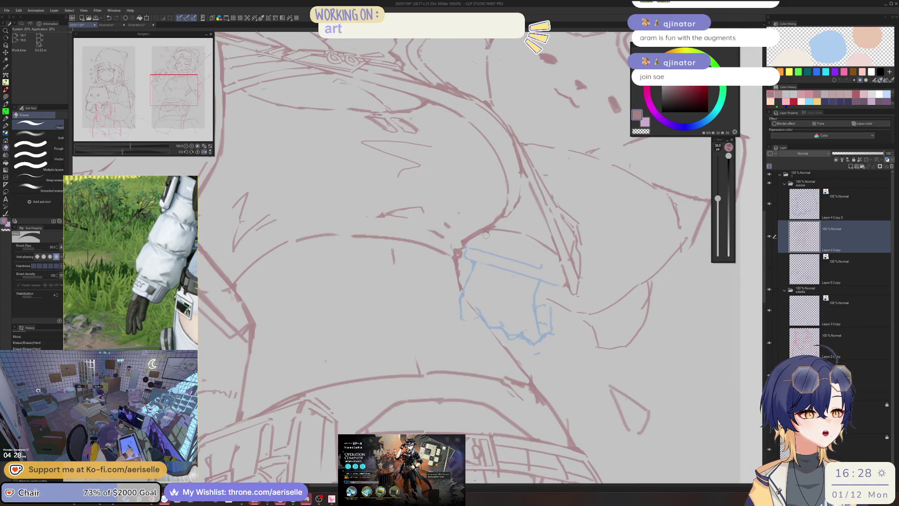
{"action": "mouse_move", "coordinate": [500, 211]}
{"action": "left_mouse_down"}
{"action": "mouse_move", "coordinate": [473, 233]}
{"action": "mouse_move", "coordinate": [453, 228]}
{"action": "mouse_move", "coordinate": [460, 277]}
{"action": "mouse_move", "coordinate": [445, 259]}
{"action": "mouse_move", "coordinate": [388, 281]}
{"action": "left_mouse_up"}
{"action": "scroll", "coordinate": [458, 245], "scroll_direction": "up", "scroll_amount": 3}
Check the latest stroke in mirrored view, then unflip and tilt toward the collar
{"action": "key", "text": "p"}
{"action": "key", "text": "h"}
{"action": "key", "text": "e"}
{"action": "key", "text": "p"}
{"action": "scroll", "coordinate": [408, 267], "scroll_direction": "down", "scroll_amount": 4}
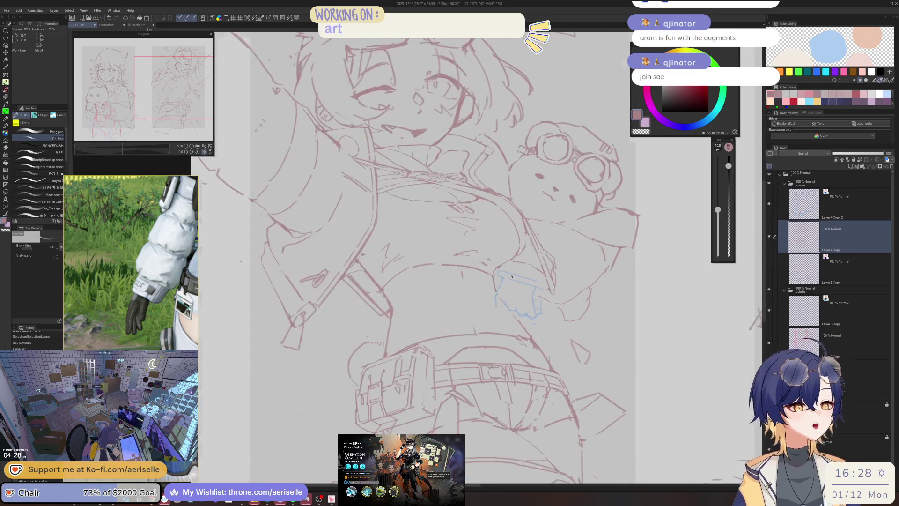
{"action": "key", "text": "h"}
{"action": "left_click_drag", "start_coordinate": [390, 248], "coordinate": [387, 232]}
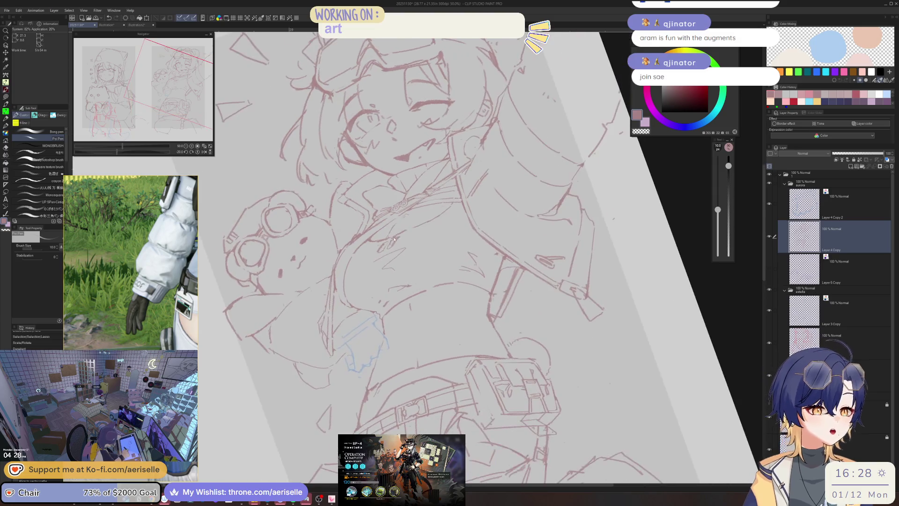
{"action": "scroll", "coordinate": [387, 232], "scroll_direction": "up", "scroll_amount": 2}
Draw a trial line on the collar strap, then erase it
{"action": "key", "text": "e"}
{"action": "scroll", "coordinate": [385, 226], "scroll_direction": "up", "scroll_amount": 2}
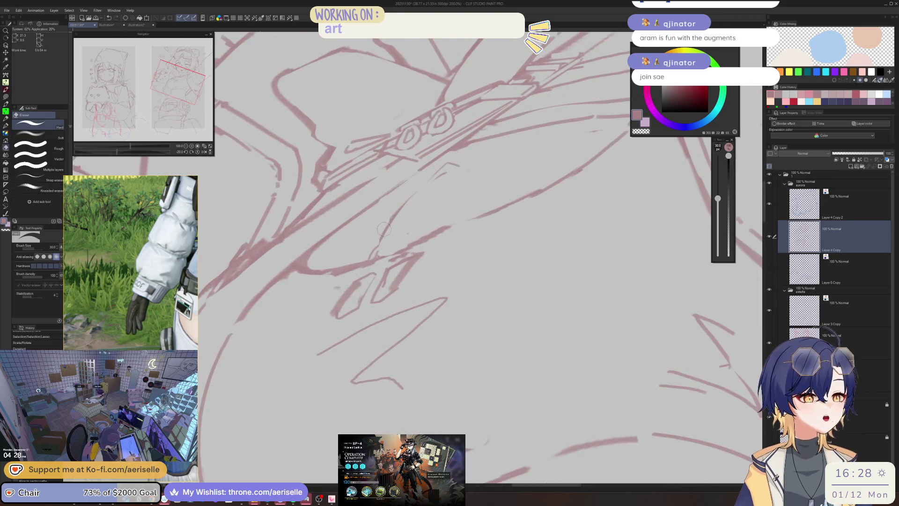
{"action": "key", "text": "p"}
{"action": "mouse_move", "coordinate": [391, 220]}
{"action": "left_mouse_down"}
{"action": "mouse_move", "coordinate": [372, 258]}
{"action": "mouse_move", "coordinate": [374, 248]}
{"action": "mouse_move", "coordinate": [529, 188]}
{"action": "mouse_move", "coordinate": [576, 161]}
{"action": "left_mouse_up"}
{"action": "key", "text": "e"}
{"action": "mouse_move", "coordinate": [386, 264]}
{"action": "left_mouse_down"}
{"action": "mouse_move", "coordinate": [600, 165]}
{"action": "mouse_move", "coordinate": [546, 233]}
{"action": "left_mouse_up"}
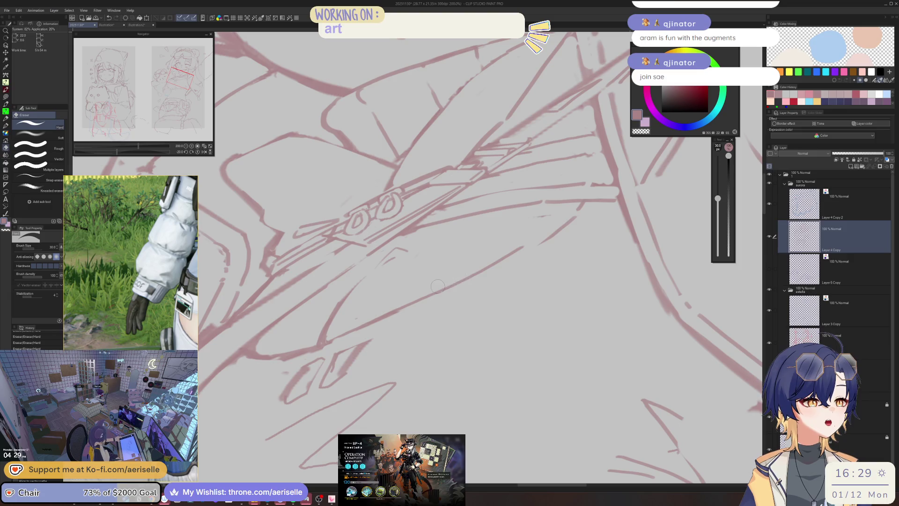
{"action": "key", "text": "p"}
Review the sketch in mirrored view and flip it back to normal
{"action": "scroll", "coordinate": [603, 243], "scroll_direction": "down", "scroll_amount": 3}
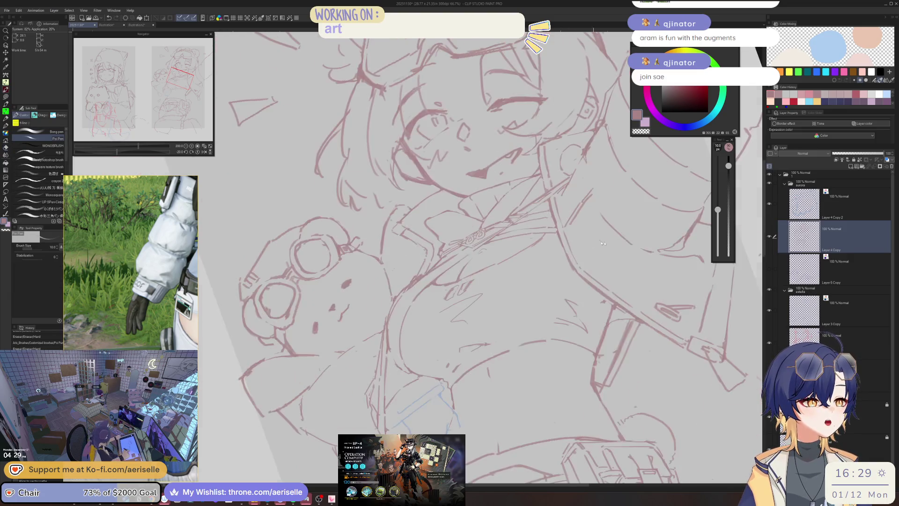
{"action": "scroll", "coordinate": [603, 243], "scroll_direction": "down", "scroll_amount": 4}
{"action": "scroll", "coordinate": [526, 286], "scroll_direction": "up", "scroll_amount": 1}
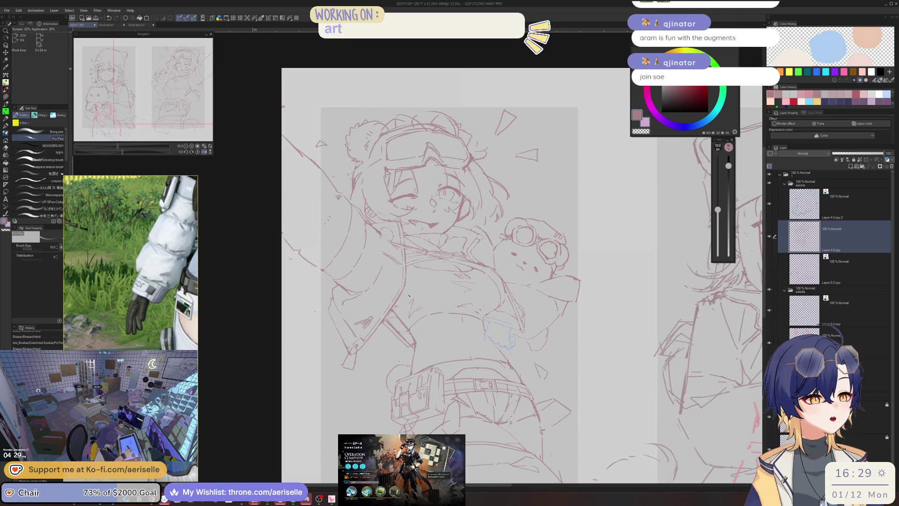
{"action": "scroll", "coordinate": [409, 296], "scroll_direction": "up", "scroll_amount": 4}
{"action": "scroll", "coordinate": [545, 244], "scroll_direction": "down", "scroll_amount": 3}
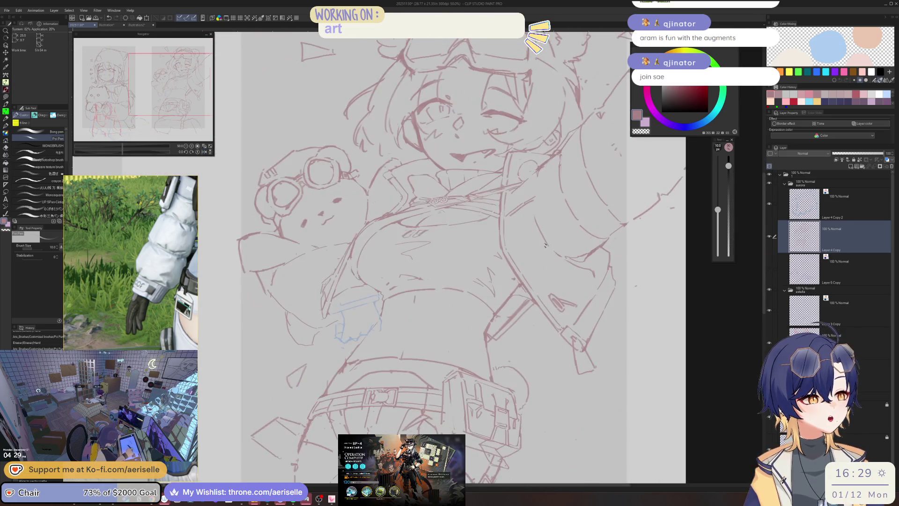
{"action": "scroll", "coordinate": [545, 244], "scroll_direction": "up", "scroll_amount": 1}
{"action": "key", "text": "e"}
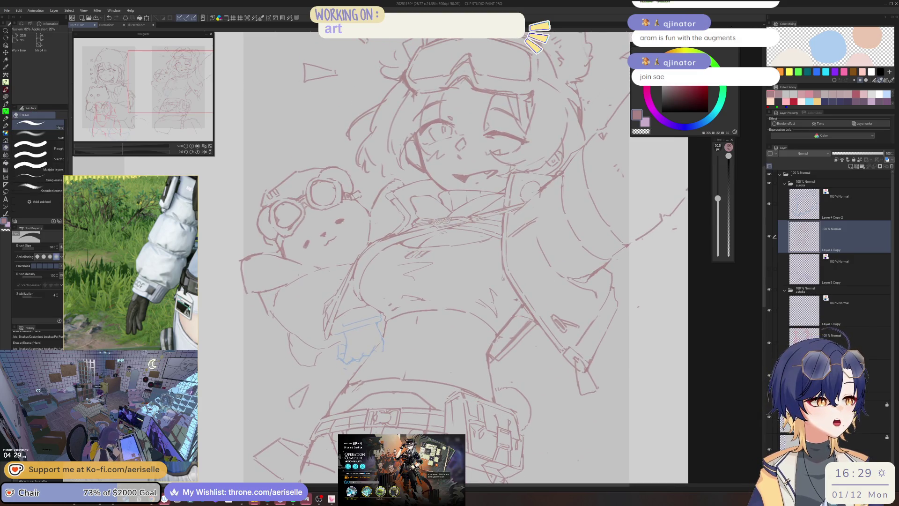
{"action": "key", "text": "p"}
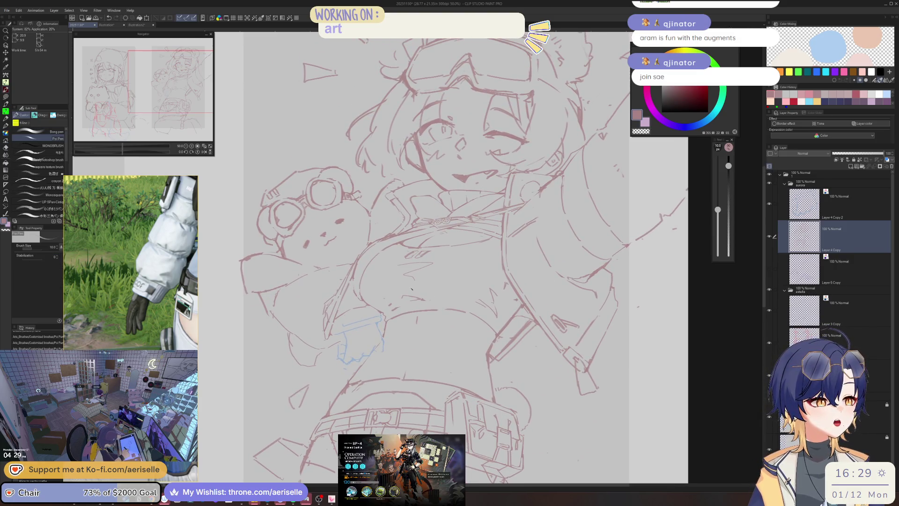
{"action": "key", "text": "e"}
{"action": "key", "text": "p"}
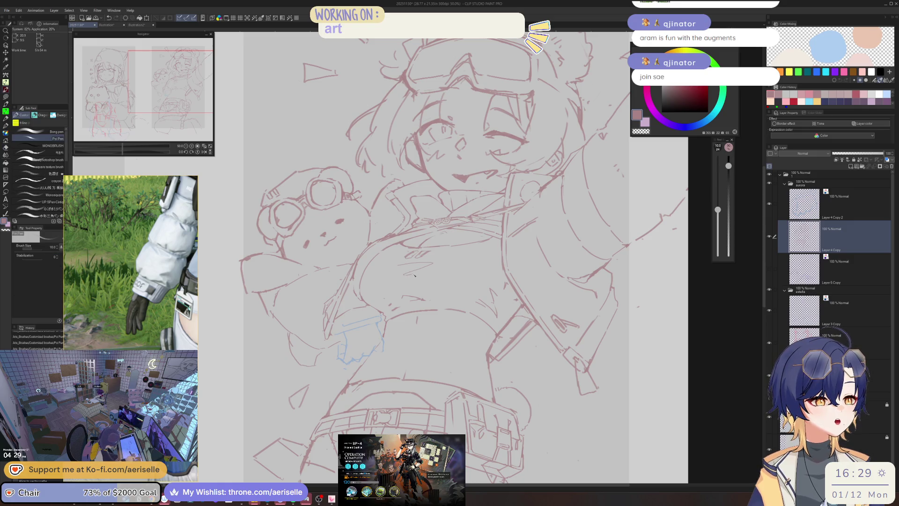
{"action": "key", "text": "h"}
{"action": "scroll", "coordinate": [576, 250], "scroll_direction": "down", "scroll_amount": 2}
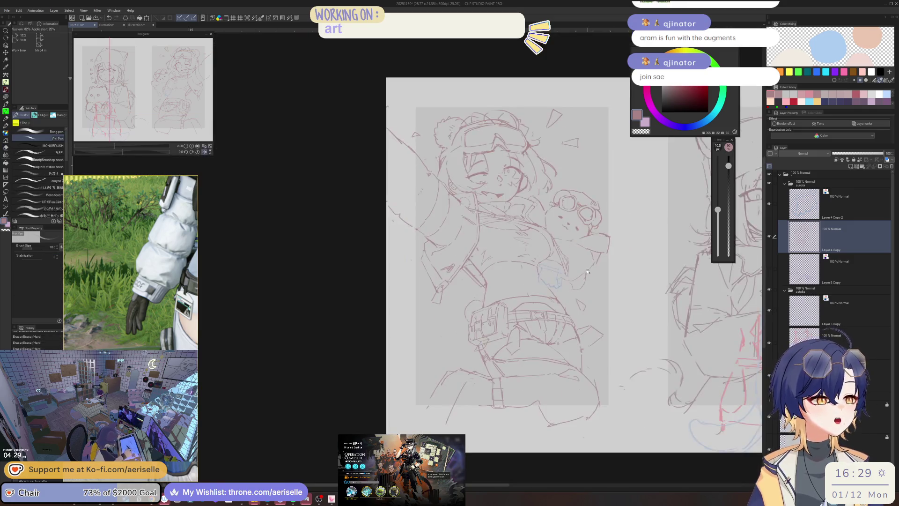
{"action": "key", "text": "h"}
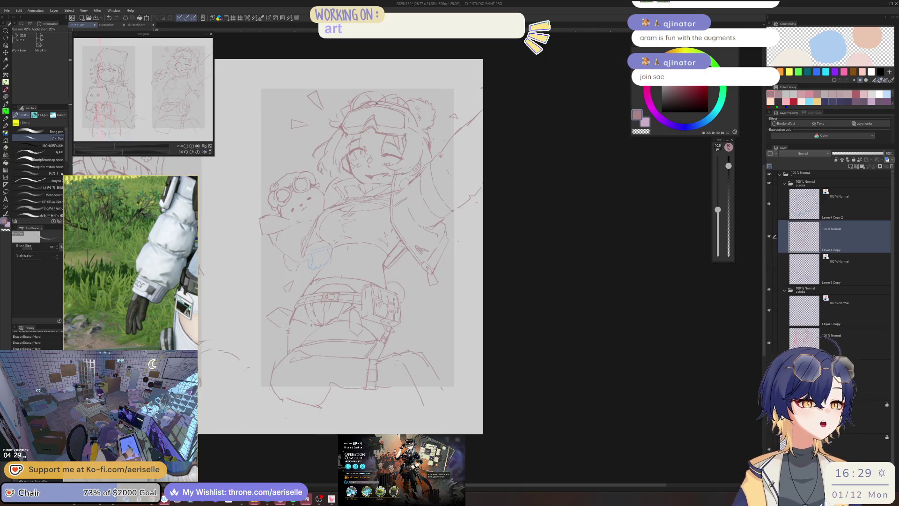
Frame the torso and belt and save the drawing with Ctrl+S
{"action": "scroll", "coordinate": [437, 143], "scroll_direction": "up", "scroll_amount": 3}
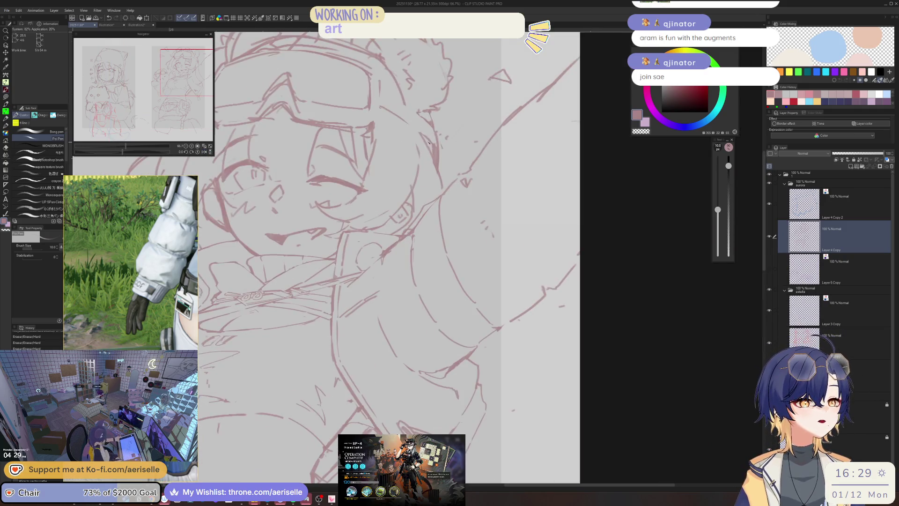
{"action": "mouse_move", "coordinate": [144, 365]}
{"action": "left_mouse_down"}
{"action": "mouse_move", "coordinate": [261, 224]}
{"action": "mouse_move", "coordinate": [354, 158]}
{"action": "mouse_move", "coordinate": [342, 232]}
{"action": "left_mouse_up"}
{"action": "scroll", "coordinate": [355, 158], "scroll_direction": "up", "scroll_amount": 4}
{"action": "key", "text": "e"}
{"action": "key", "text": "ctrl+s"}
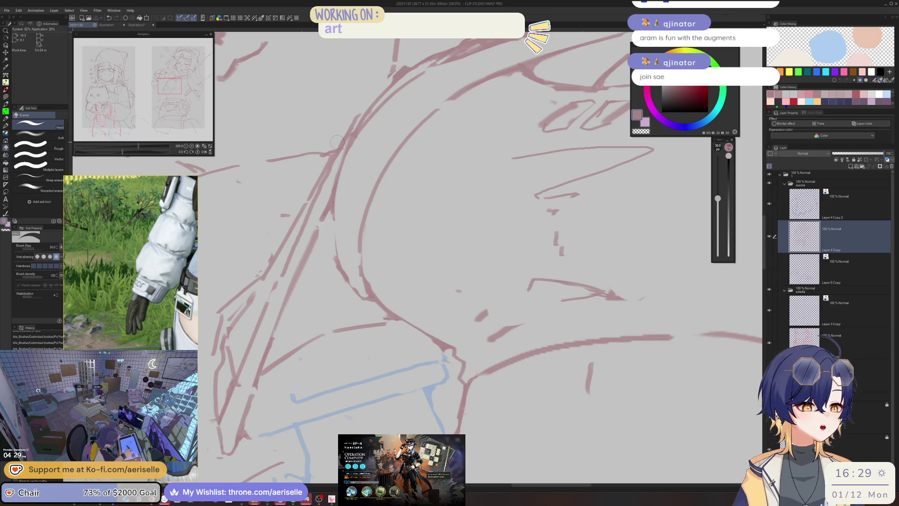
Erase a small stray mark near the face and draw a short refining stroke
{"action": "scroll", "coordinate": [218, 85], "scroll_direction": "down", "scroll_amount": 4}
{"action": "mouse_move", "coordinate": [234, 188]}
{"action": "left_mouse_down"}
{"action": "mouse_move", "coordinate": [287, 286]}
{"action": "mouse_move", "coordinate": [339, 285]}
{"action": "mouse_move", "coordinate": [376, 227]}
{"action": "left_mouse_up"}
{"action": "scroll", "coordinate": [370, 238], "scroll_direction": "up", "scroll_amount": 2}
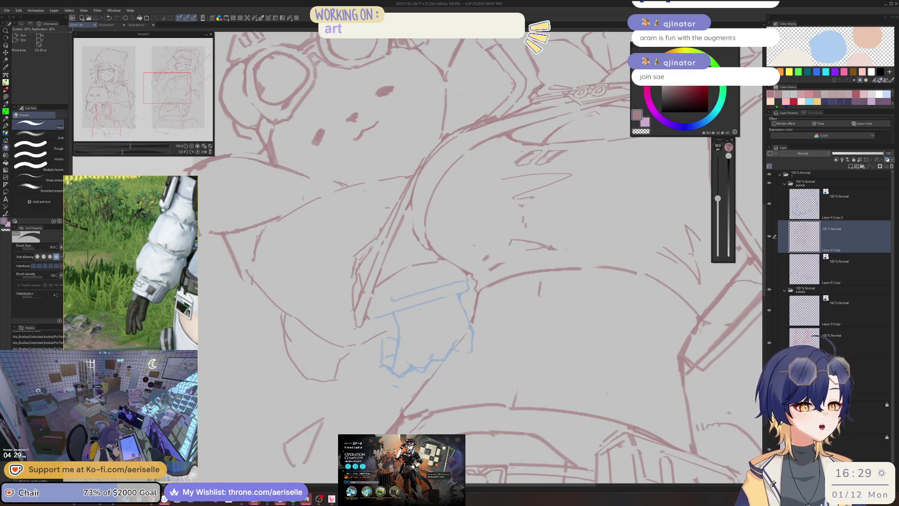
{"action": "left_click", "coordinate": [371, 248]}
{"action": "key", "text": "p"}
{"action": "mouse_move", "coordinate": [353, 281]}
{"action": "left_mouse_down"}
{"action": "mouse_move", "coordinate": [407, 270]}
{"action": "mouse_move", "coordinate": [355, 286]}
{"action": "left_mouse_up"}
{"action": "key", "text": "e"}
{"action": "key", "text": "p"}
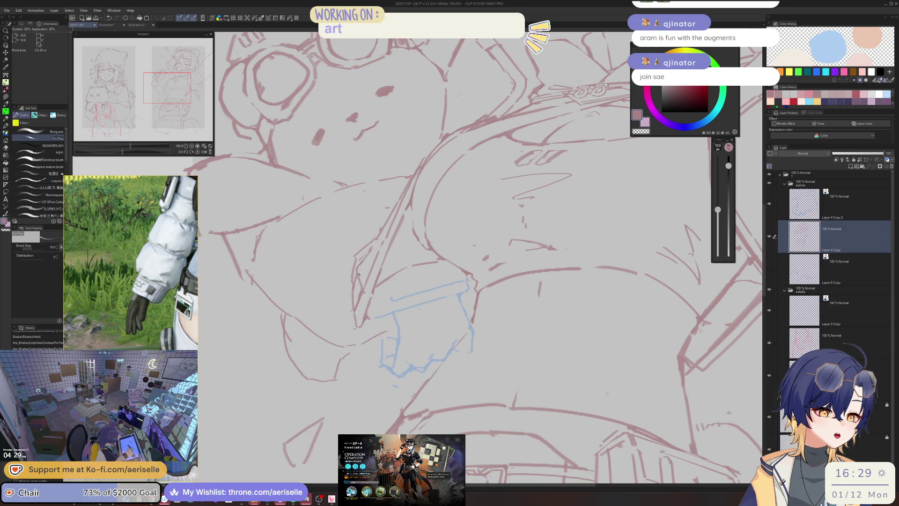
Zoom out and rotate the view to frame the bear and the girl's face
{"action": "key", "text": "ctrl+minus"}
{"action": "mouse_move", "coordinate": [495, 193]}
{"action": "left_mouse_down"}
{"action": "mouse_move", "coordinate": [508, 190]}
{"action": "mouse_move", "coordinate": [483, 169]}
{"action": "mouse_move", "coordinate": [402, 228]}
{"action": "left_mouse_up"}
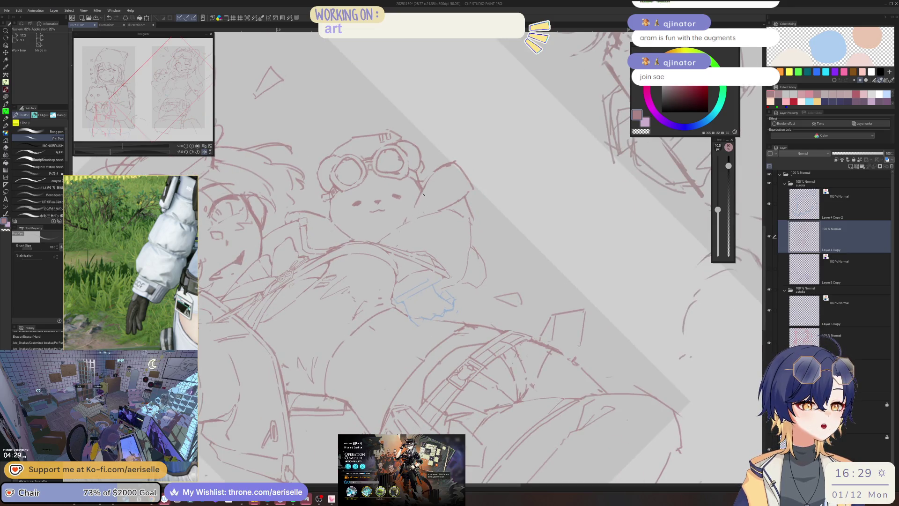
{"action": "key", "text": "ctrl+at"}
{"action": "key", "text": "ctrl+minus"}
{"action": "left_click_drag", "start_coordinate": [473, 150], "coordinate": [431, 189]}
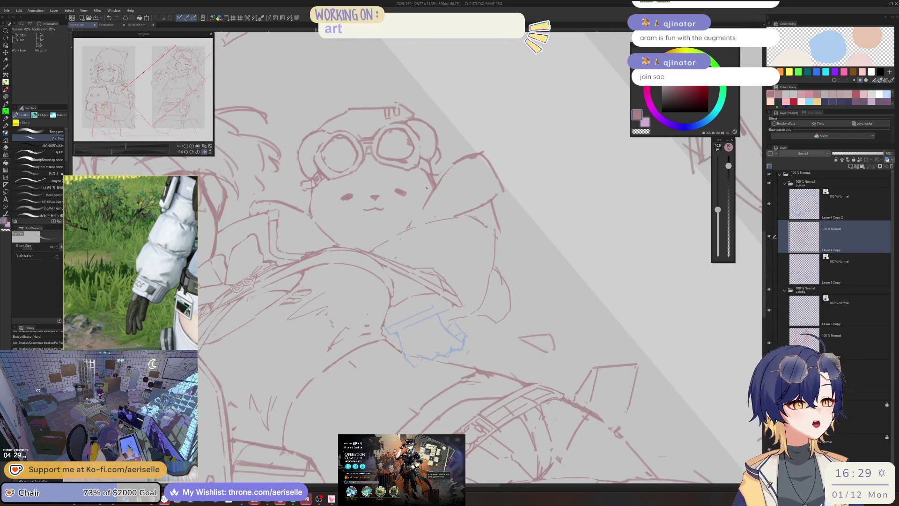
{"action": "key", "text": "ctrl+minus"}
{"action": "left_click_drag", "start_coordinate": [387, 222], "coordinate": [478, 248]}
{"action": "key", "text": "ctrl+plus"}
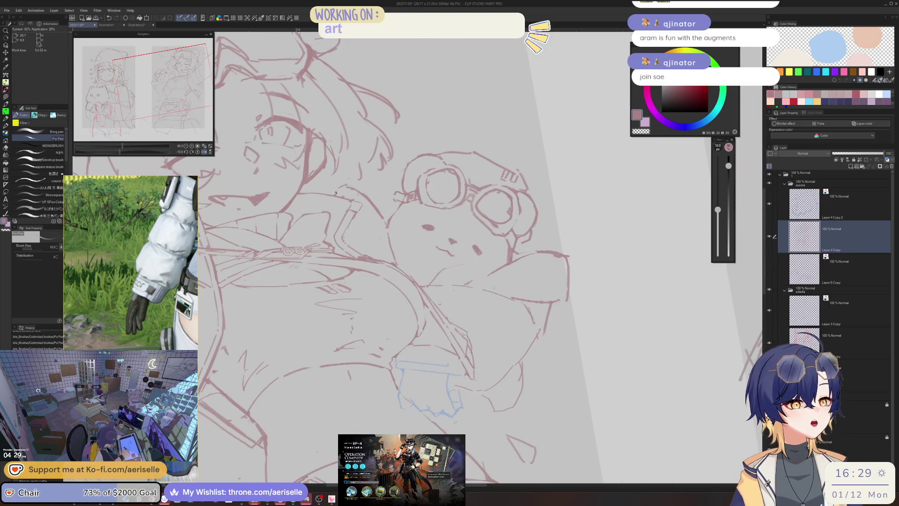
{"action": "key", "text": "m"}
{"action": "left_click_drag", "start_coordinate": [520, 286], "coordinate": [426, 240]}
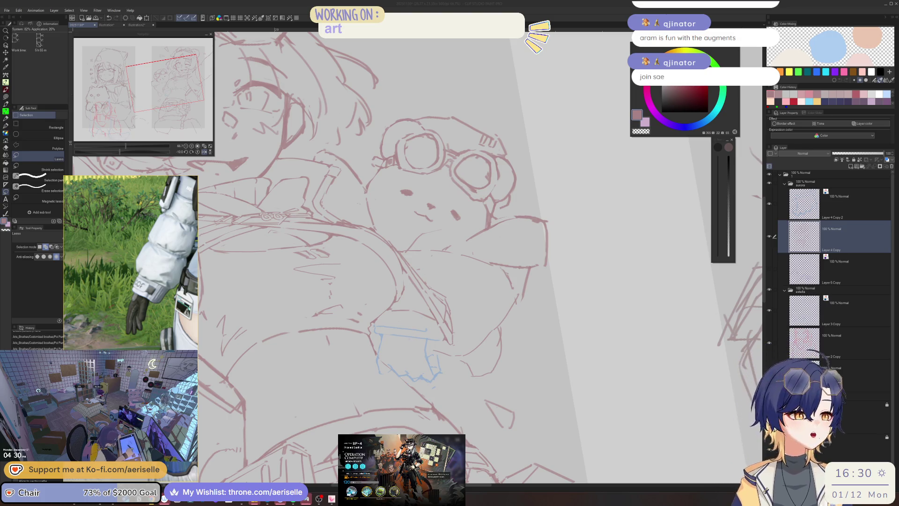
{"action": "scroll", "coordinate": [424, 182], "scroll_direction": "down", "scroll_amount": 10}
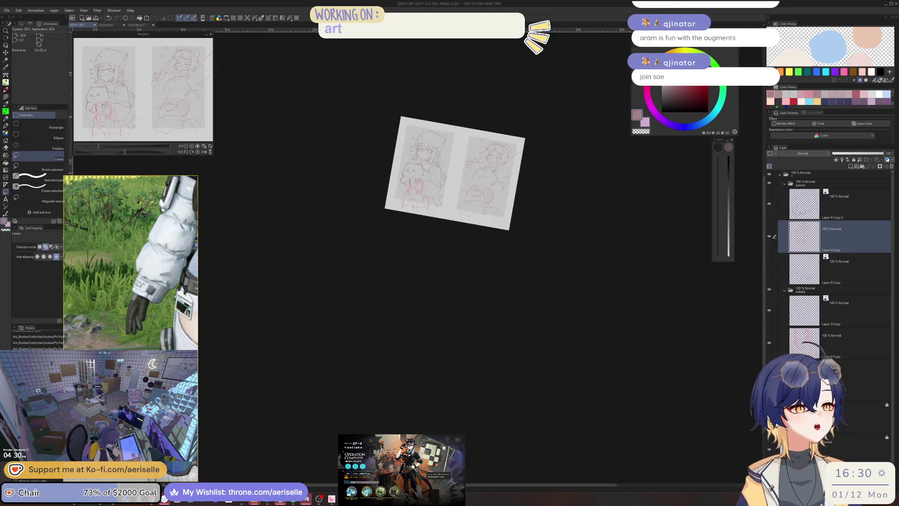
Rotate the view back upright and erase a short stroke near the bear's face
{"action": "scroll", "coordinate": [424, 182], "scroll_direction": "up", "scroll_amount": 8}
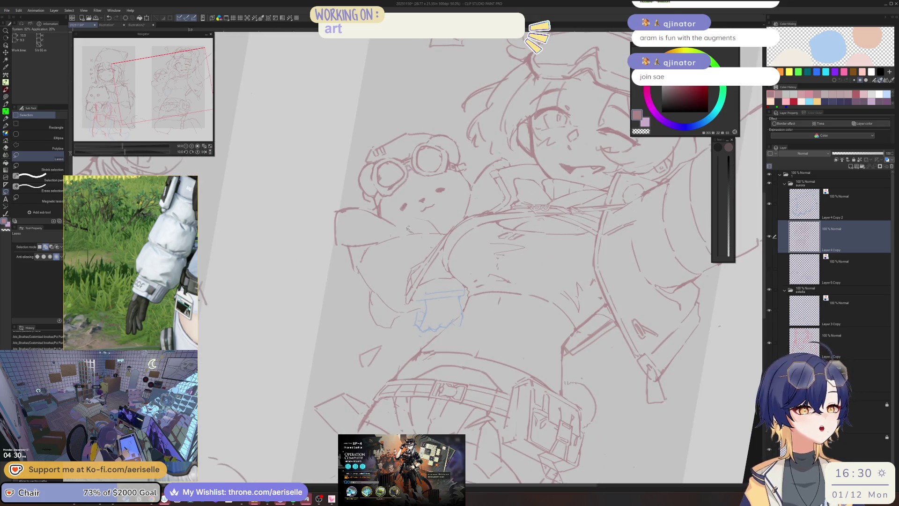
{"action": "key", "text": "minus"}
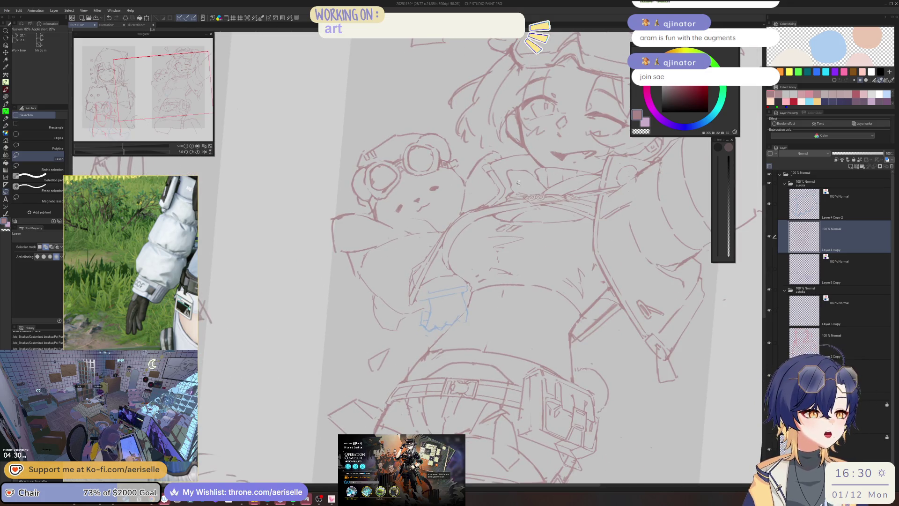
{"action": "key", "text": "minus"}
{"action": "key", "text": "p"}
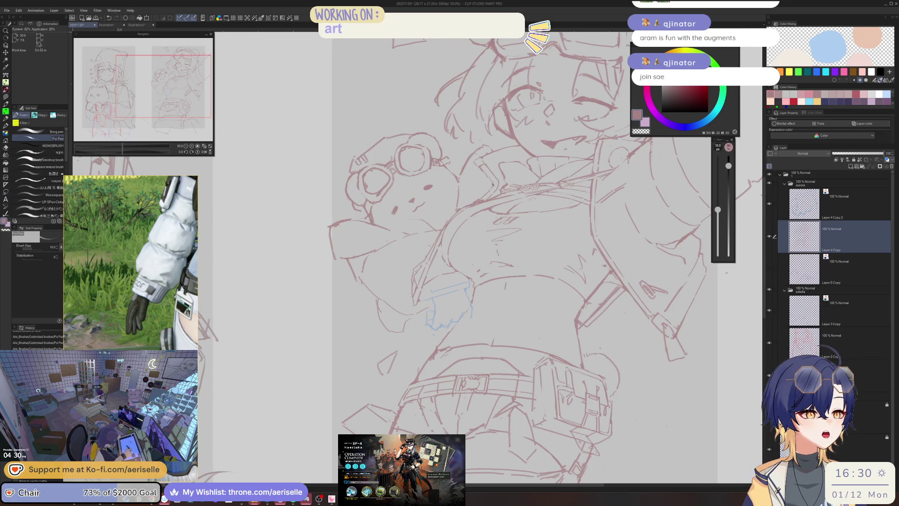
{"action": "left_click_drag", "start_coordinate": [412, 206], "coordinate": [390, 220]}
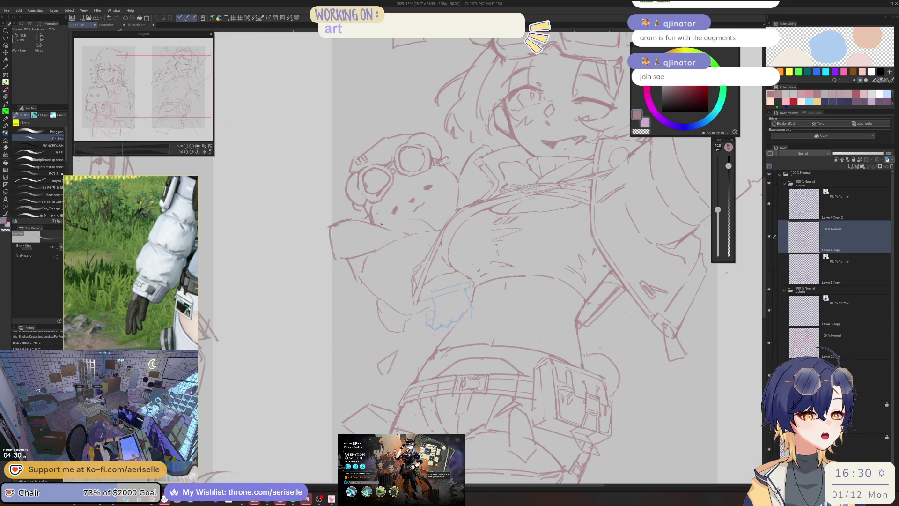
{"action": "scroll", "coordinate": [331, 226], "scroll_direction": "up", "scroll_amount": 1}
Lasso the bear's head and switch to Move layer to shift it upward
{"action": "key", "text": "m"}
{"action": "mouse_move", "coordinate": [333, 217]}
{"action": "left_mouse_down"}
{"action": "mouse_move", "coordinate": [320, 263]}
{"action": "mouse_move", "coordinate": [353, 271]}
{"action": "mouse_move", "coordinate": [406, 249]}
{"action": "left_mouse_up"}
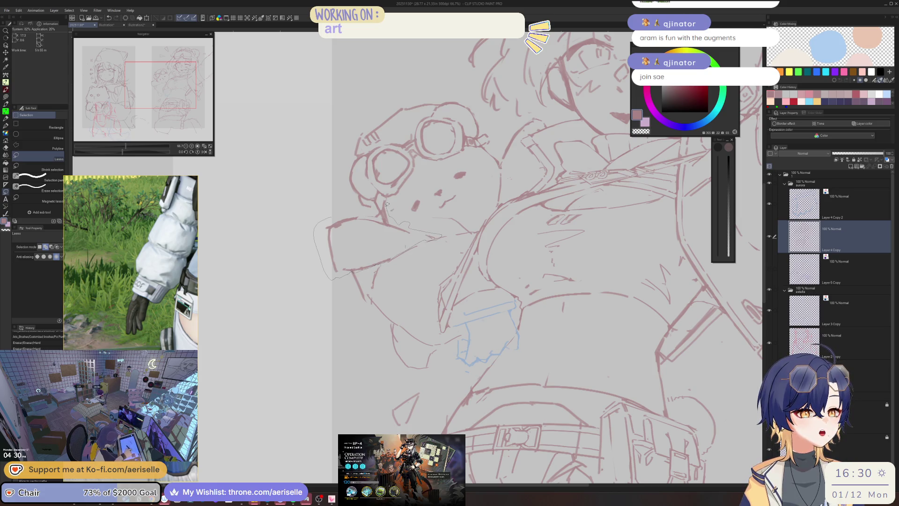
{"action": "left_click_drag", "start_coordinate": [393, 200], "coordinate": [403, 214]}
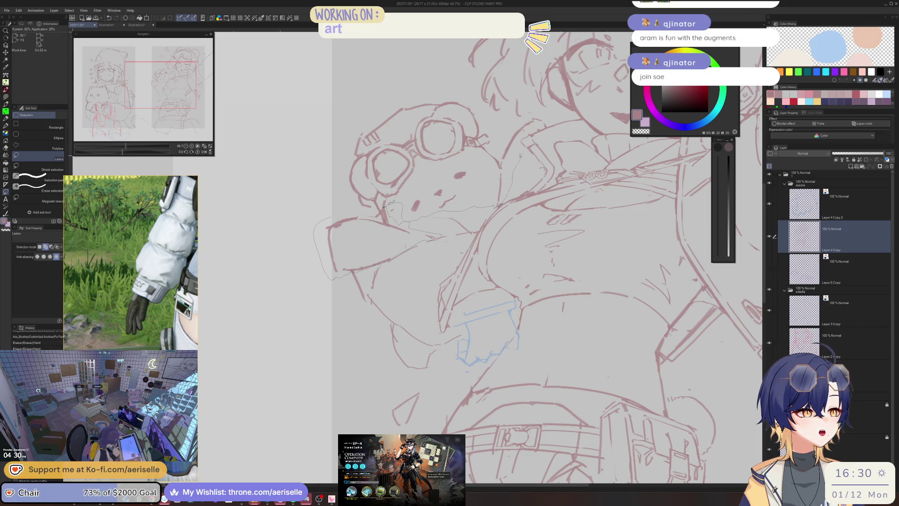
{"action": "mouse_move", "coordinate": [498, 122]}
{"action": "left_mouse_down"}
{"action": "mouse_move", "coordinate": [406, 91]}
{"action": "mouse_move", "coordinate": [325, 176]}
{"action": "left_mouse_up"}
{"action": "mouse_move", "coordinate": [450, 206]}
{"action": "left_mouse_down"}
{"action": "mouse_move", "coordinate": [428, 234]}
{"action": "mouse_move", "coordinate": [435, 220]}
{"action": "left_mouse_up"}
{"action": "key", "text": "k"}
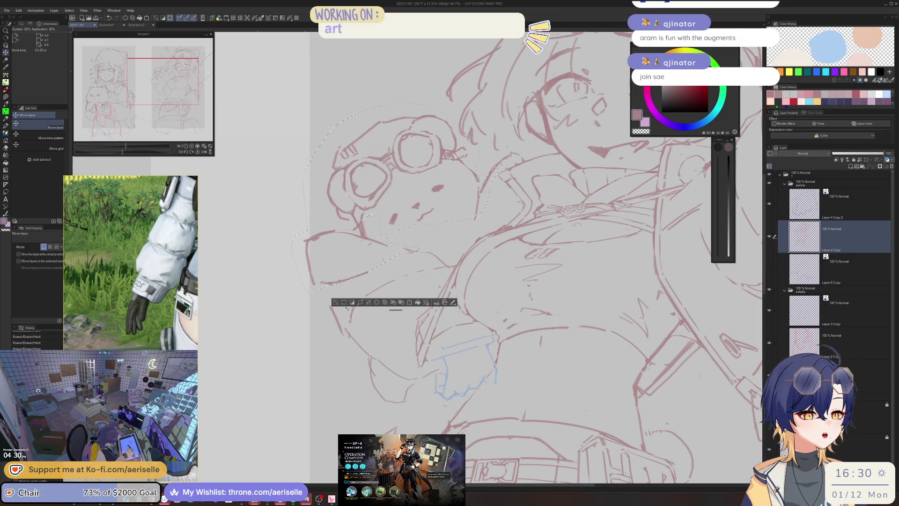
Lasso a section of the bear's lines, move it slightly left, and deselect
{"action": "left_click", "coordinate": [336, 302]}
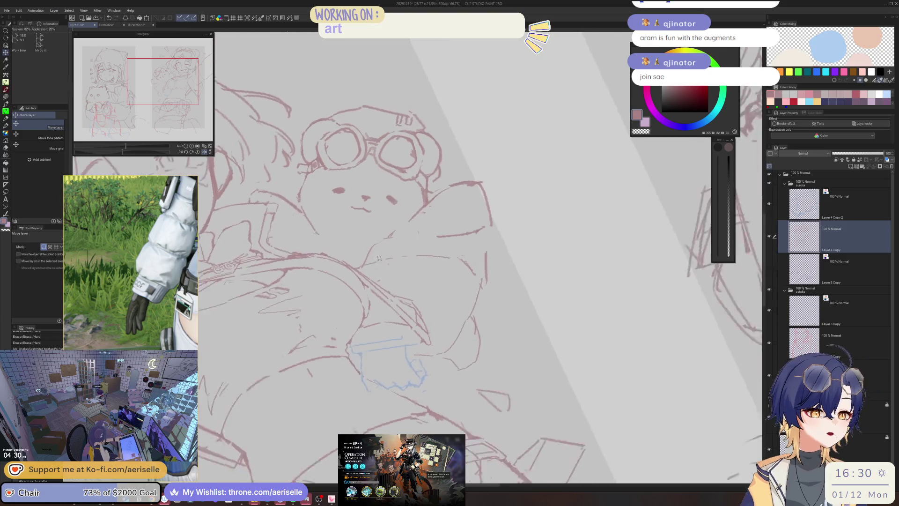
{"action": "key", "text": "m"}
{"action": "mouse_move", "coordinate": [398, 236]}
{"action": "left_mouse_down"}
{"action": "mouse_move", "coordinate": [369, 248]}
{"action": "mouse_move", "coordinate": [352, 290]}
{"action": "left_mouse_up"}
{"action": "key", "text": "k"}
{"action": "left_click_drag", "start_coordinate": [305, 312], "coordinate": [292, 312]}
{"action": "key", "text": "ctrl+d"}
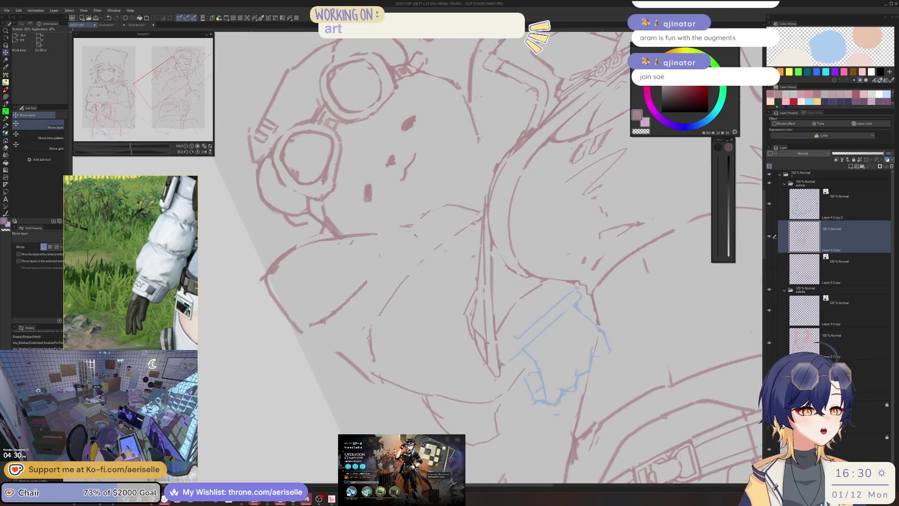
Lasso the bear's raised paw
{"action": "key", "text": "p"}
{"action": "key", "text": "e"}
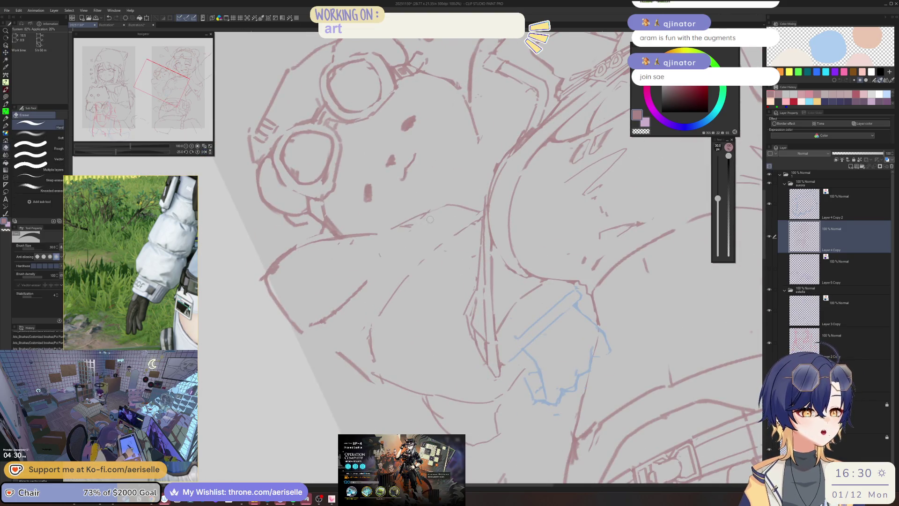
{"action": "key", "text": "p"}
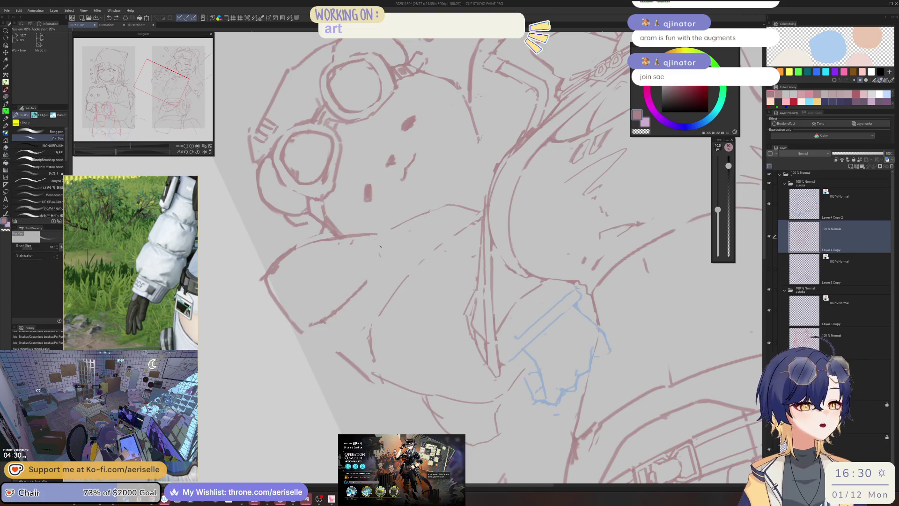
{"action": "key", "text": "m"}
{"action": "mouse_move", "coordinate": [317, 232]}
{"action": "left_mouse_down"}
{"action": "mouse_move", "coordinate": [244, 302]}
{"action": "mouse_move", "coordinate": [353, 306]}
{"action": "left_mouse_up"}
{"action": "left_click_drag", "start_coordinate": [380, 262], "coordinate": [380, 253]}
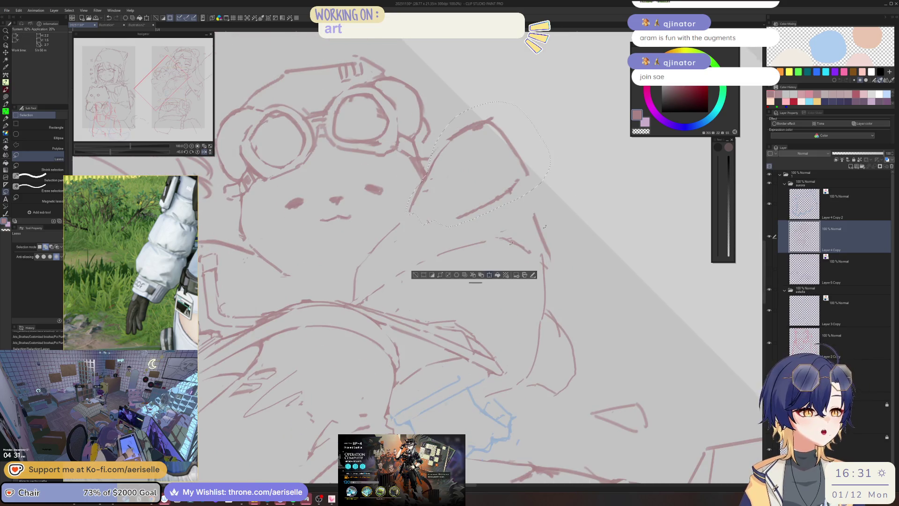
Nudge the bear's raised paw down-left, rotate it about 10.7°, confirm and deselect
{"action": "left_click", "coordinate": [495, 277]}
{"action": "mouse_move", "coordinate": [470, 177]}
{"action": "left_mouse_down"}
{"action": "mouse_move", "coordinate": [437, 208]}
{"action": "mouse_move", "coordinate": [475, 173]}
{"action": "left_mouse_up"}
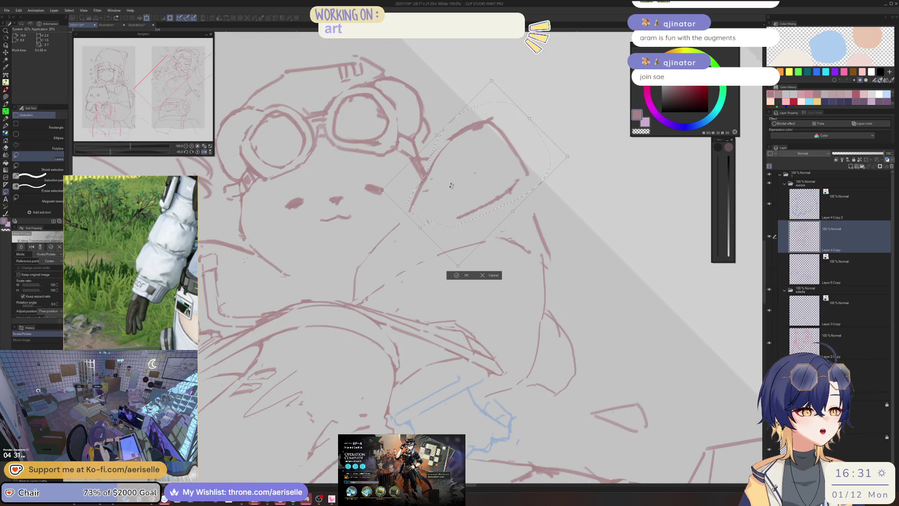
{"action": "mouse_move", "coordinate": [425, 214]}
{"action": "left_mouse_down"}
{"action": "mouse_move", "coordinate": [421, 205]}
{"action": "mouse_move", "coordinate": [433, 203]}
{"action": "mouse_move", "coordinate": [426, 201]}
{"action": "left_mouse_up"}
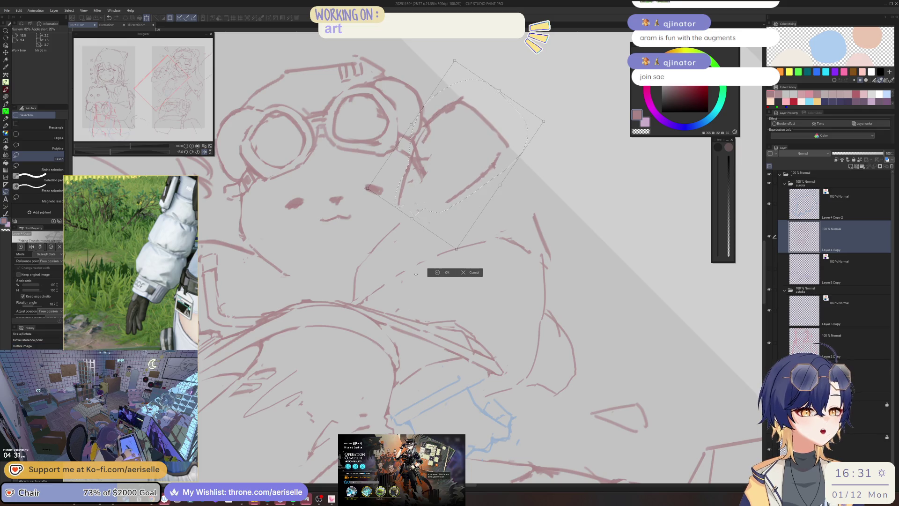
{"action": "left_click", "coordinate": [437, 273]}
{"action": "key", "text": "ctrl+d"}
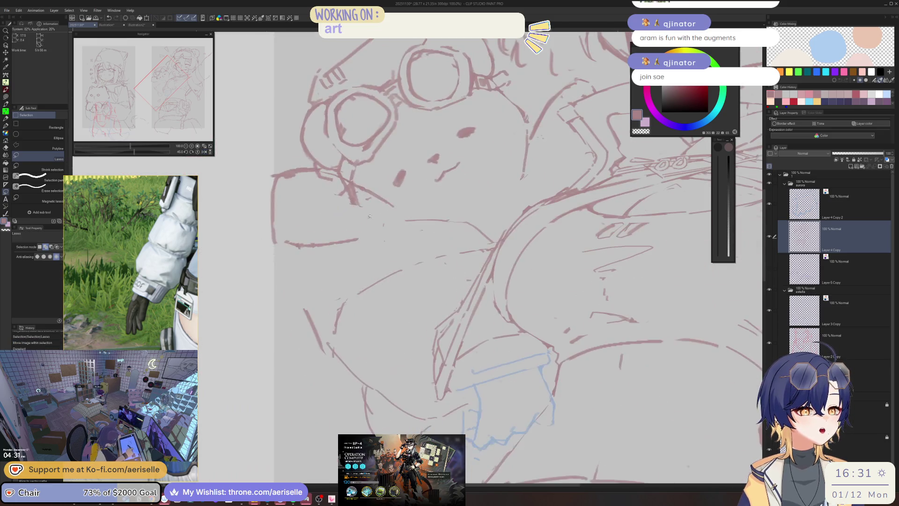
{"action": "key", "text": "p"}
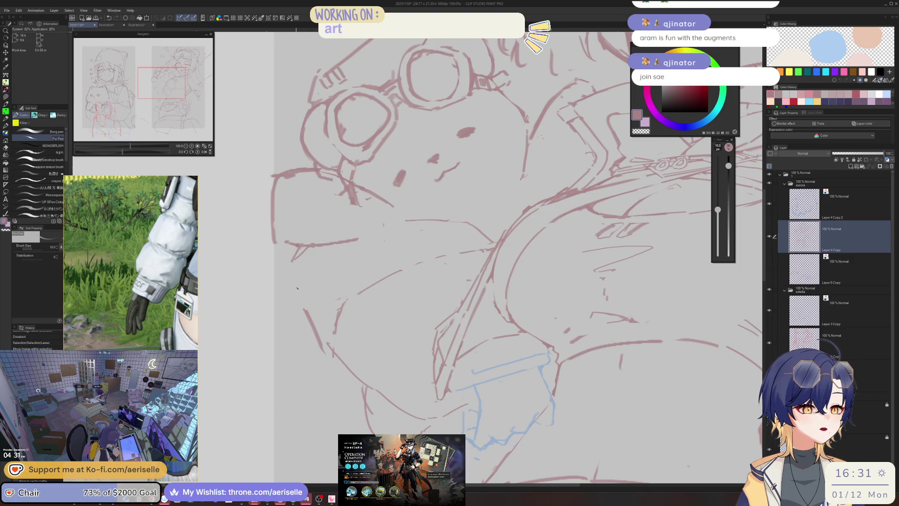
Erase stray lines near the bear with the eraser enlarged to size 50
{"action": "key", "text": "e"}
{"action": "key", "text": "bracketright"}
{"action": "key", "text": "bracketright"}
{"action": "left_click_drag", "start_coordinate": [307, 259], "coordinate": [297, 252]}
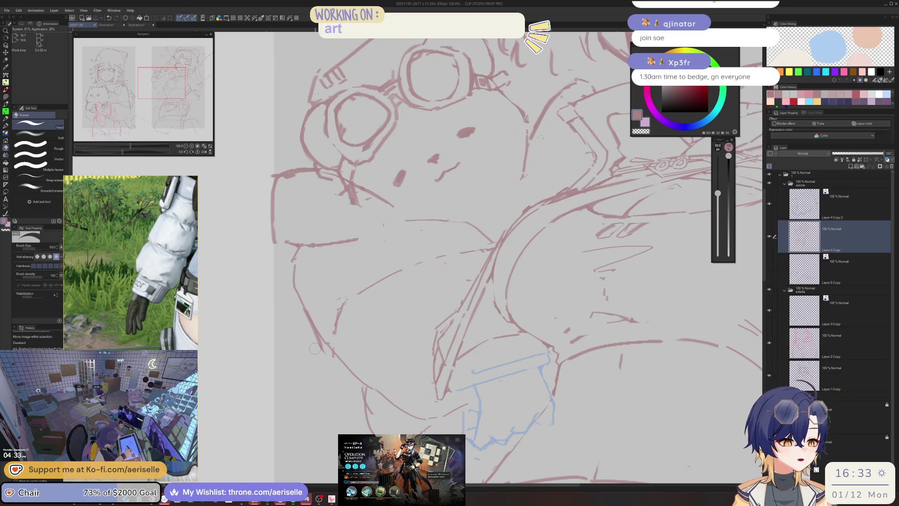
Erase stray lines by the bear's goggle strap and the girl's chin in mirrored view, then unmirror
{"action": "left_click", "coordinate": [525, 194]}
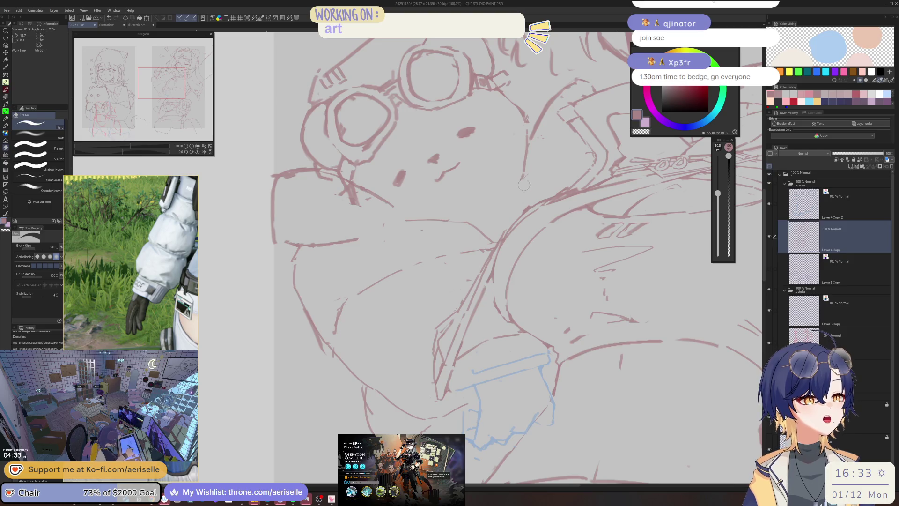
{"action": "key", "text": "h"}
{"action": "mouse_move", "coordinate": [485, 197]}
{"action": "left_mouse_down"}
{"action": "mouse_move", "coordinate": [513, 183]}
{"action": "mouse_move", "coordinate": [472, 209]}
{"action": "mouse_move", "coordinate": [484, 188]}
{"action": "left_mouse_up"}
{"action": "scroll", "coordinate": [437, 208], "scroll_direction": "down", "scroll_amount": 4}
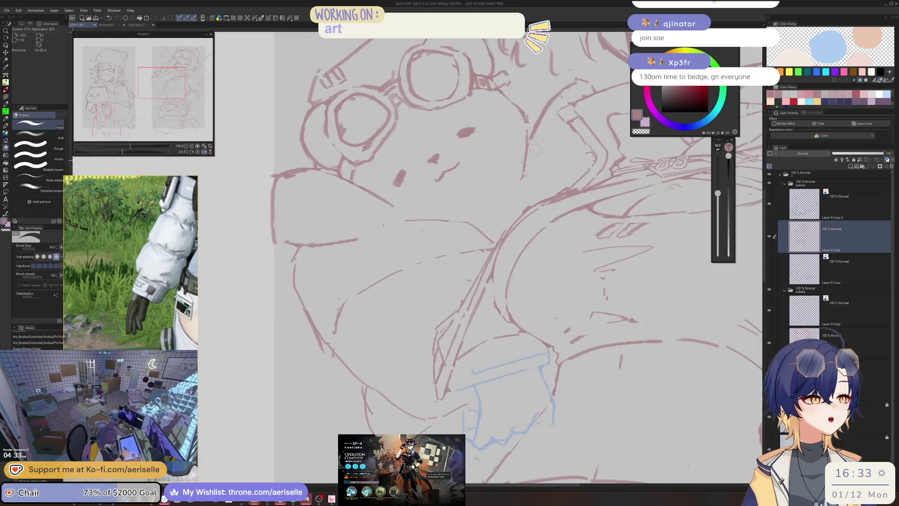
{"action": "left_click_drag", "start_coordinate": [437, 208], "coordinate": [661, 257]}
{"action": "key", "text": "h"}
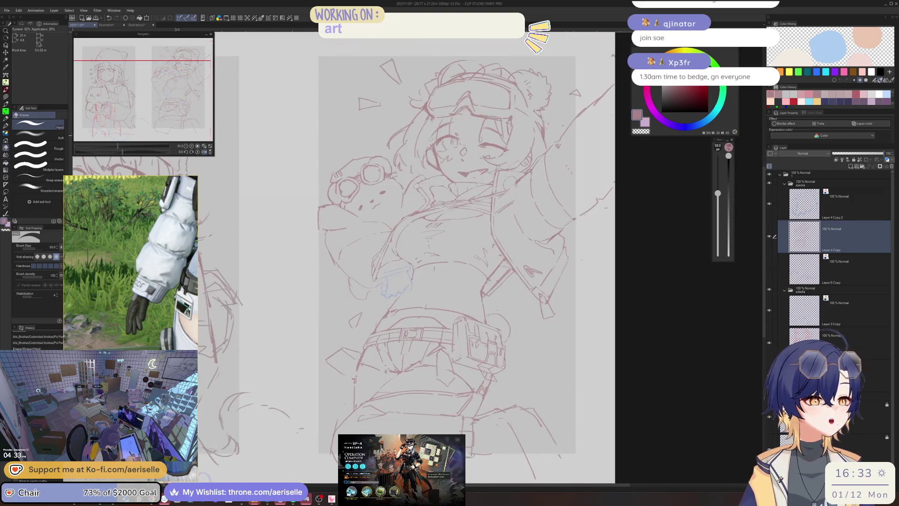
{"action": "left_click_drag", "start_coordinate": [487, 236], "coordinate": [461, 249]}
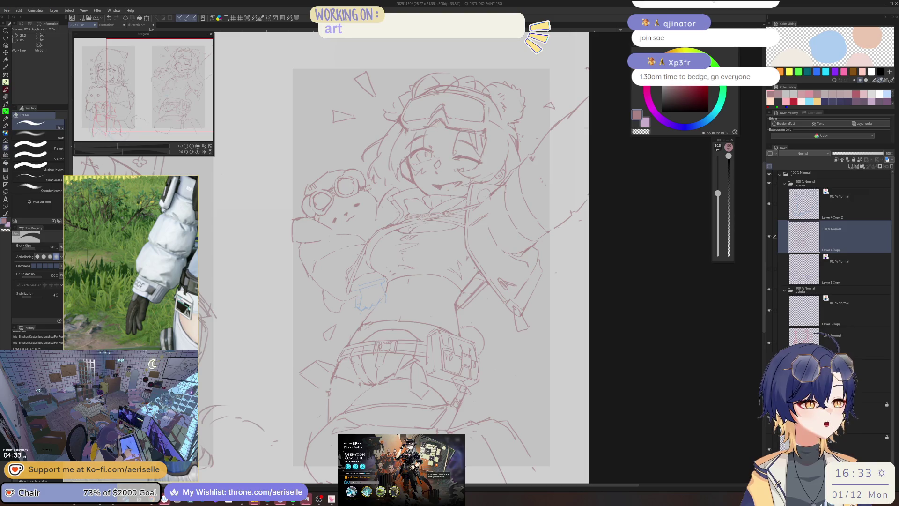
{"action": "scroll", "coordinate": [370, 269], "scroll_direction": "up", "scroll_amount": 2}
Lasso a small patch of lines beside the blue waist strokes, checking it mirrored
{"action": "key", "text": "m"}
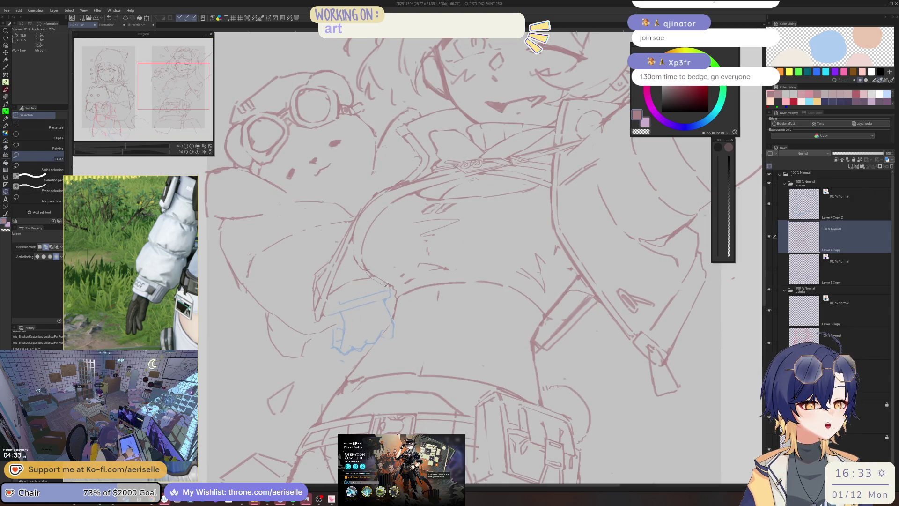
{"action": "mouse_move", "coordinate": [350, 368]}
{"action": "left_mouse_down"}
{"action": "mouse_move", "coordinate": [384, 361]}
{"action": "mouse_move", "coordinate": [401, 294]}
{"action": "left_mouse_up"}
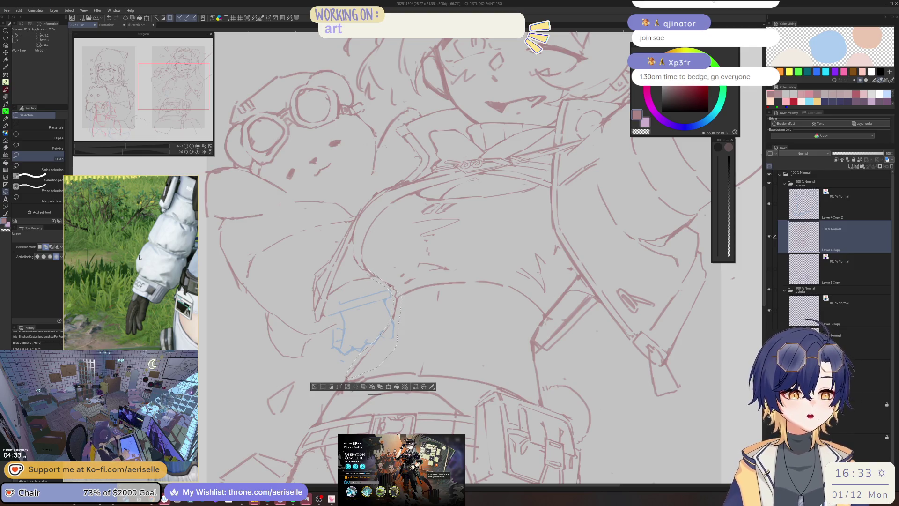
{"action": "scroll", "coordinate": [96, 269], "scroll_direction": "down", "scroll_amount": 3}
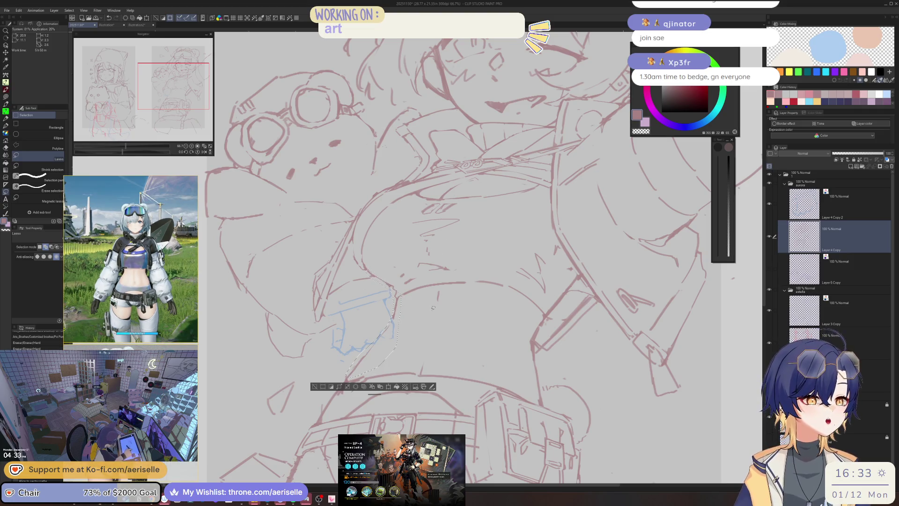
{"action": "scroll", "coordinate": [432, 260], "scroll_direction": "down", "scroll_amount": 2}
{"action": "key", "text": "h"}
{"action": "scroll", "coordinate": [446, 281], "scroll_direction": "up", "scroll_amount": 2}
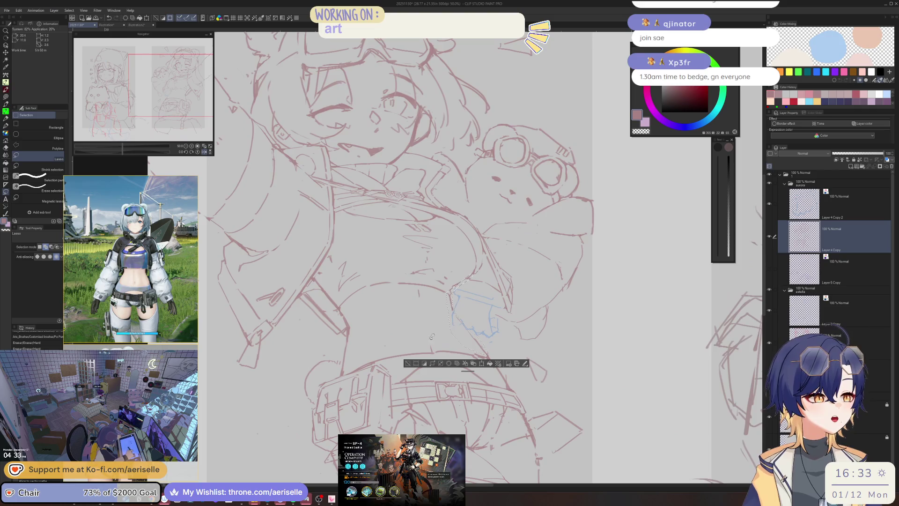
{"action": "left_click", "coordinate": [431, 336]}
{"action": "mouse_move", "coordinate": [458, 282]}
{"action": "left_mouse_down"}
{"action": "mouse_move", "coordinate": [441, 300]}
{"action": "mouse_move", "coordinate": [467, 294]}
{"action": "mouse_move", "coordinate": [457, 281]}
{"action": "mouse_move", "coordinate": [463, 311]}
{"action": "left_mouse_up"}
Nudge the selected lines, deselect, unmirror, and erase small stray strokes near the waist
{"action": "key", "text": "k"}
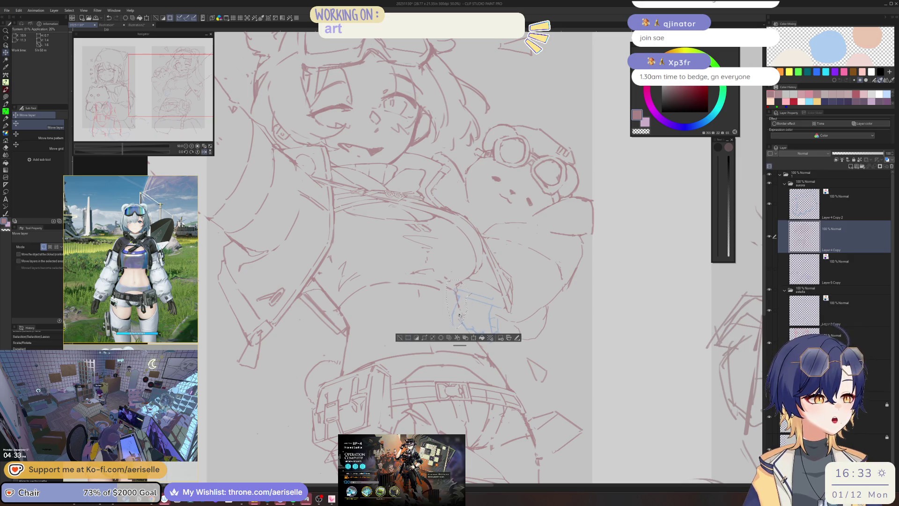
{"action": "key", "text": "ctrl+d"}
{"action": "key", "text": "h"}
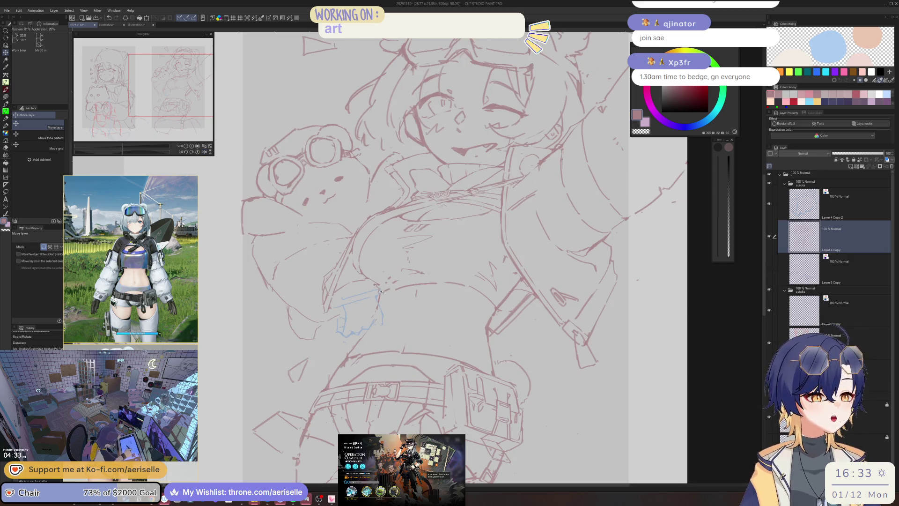
{"action": "scroll", "coordinate": [377, 281], "scroll_direction": "up", "scroll_amount": 1}
{"action": "key", "text": "p"}
{"action": "mouse_move", "coordinate": [385, 294]}
{"action": "left_mouse_down"}
{"action": "mouse_move", "coordinate": [393, 300]}
{"action": "mouse_move", "coordinate": [377, 301]}
{"action": "left_mouse_up"}
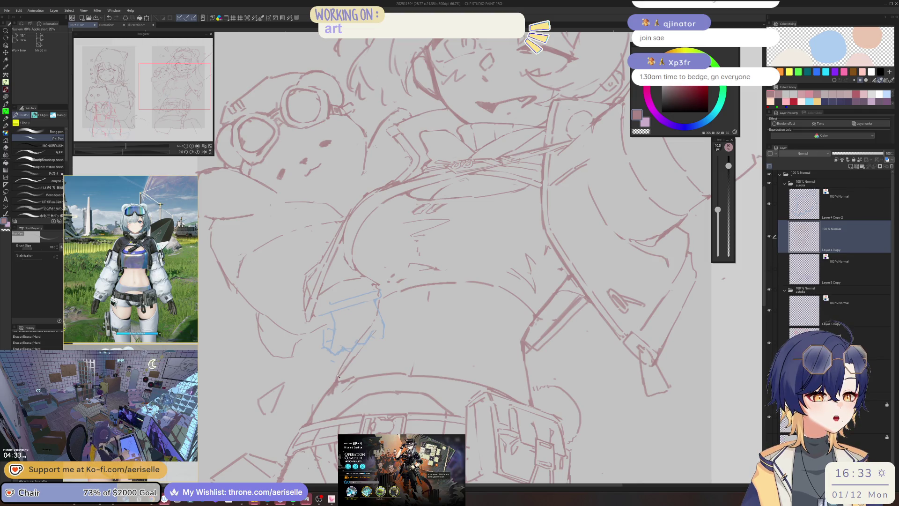
Clear the selection, reframe the torso, and add small Poi Pen strokes on it
{"action": "key", "text": "e"}
{"action": "key", "text": "ctrl+d"}
{"action": "key", "text": "ctrl+minus"}
{"action": "key", "text": "ctrl+minus"}
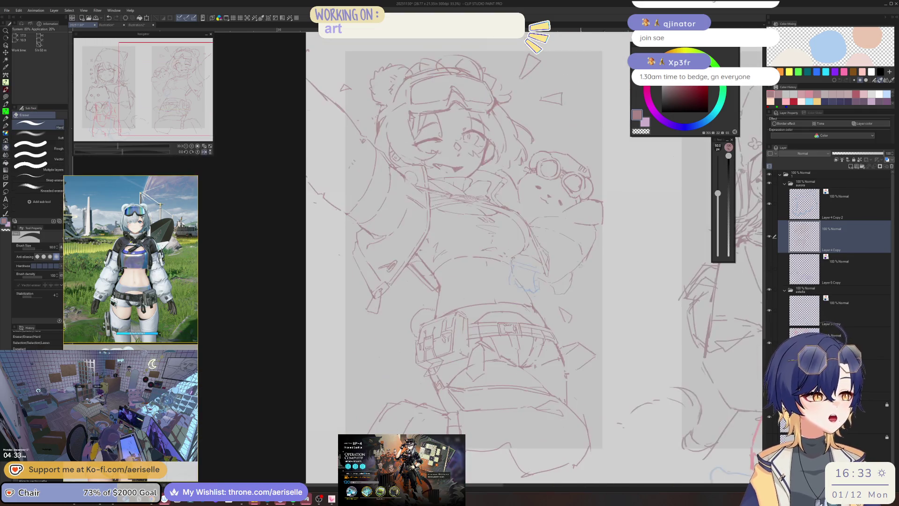
{"action": "key", "text": "ctrl+plus"}
{"action": "key", "text": "ctrl+plus"}
{"action": "key", "text": "p"}
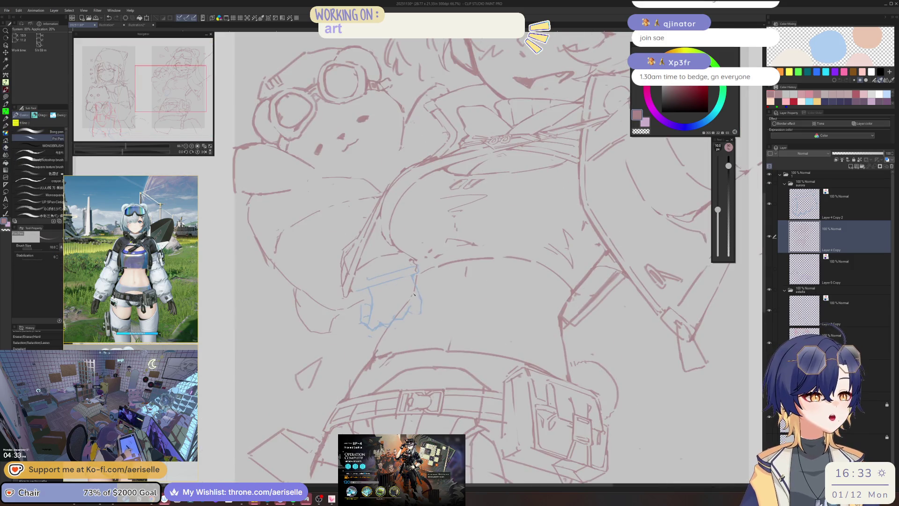
{"action": "key", "text": "minus"}
{"action": "left_click_drag", "start_coordinate": [438, 287], "coordinate": [444, 285]}
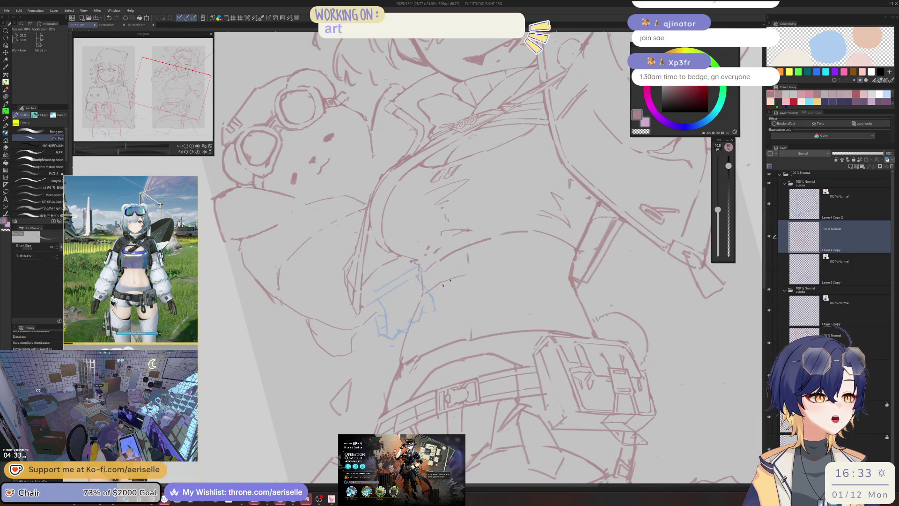
{"action": "key", "text": "e"}
{"action": "key", "text": "p"}
{"action": "left_click_drag", "start_coordinate": [408, 342], "coordinate": [416, 319]}
{"action": "scroll", "coordinate": [416, 318], "scroll_direction": "down", "scroll_amount": 2}
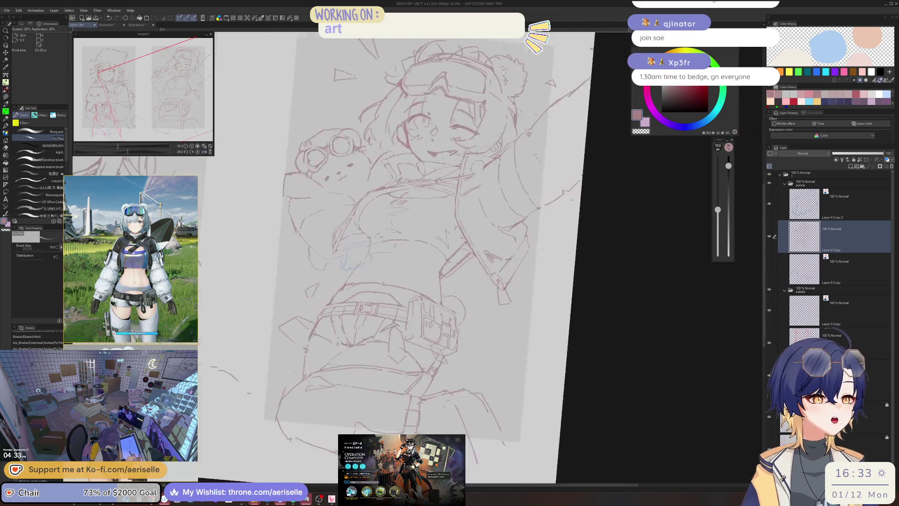
{"action": "scroll", "coordinate": [433, 270], "scroll_direction": "up", "scroll_amount": 3}
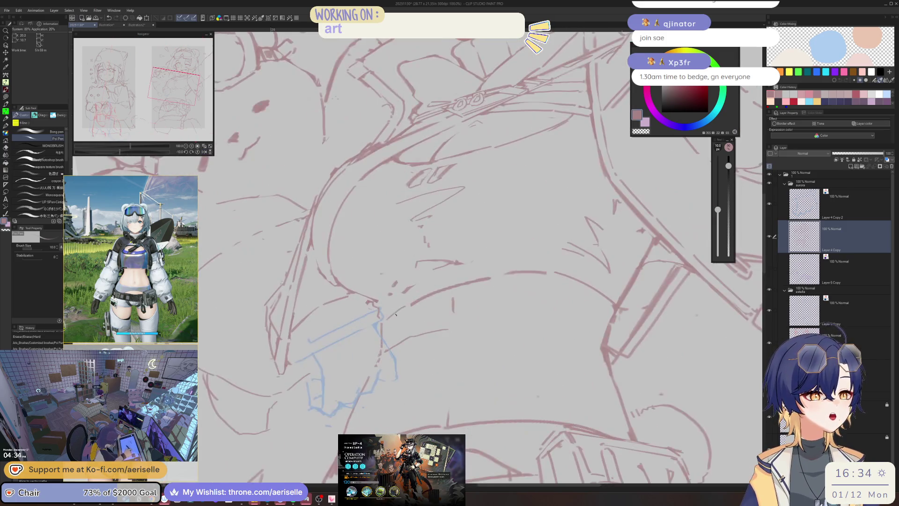
Redraw the line across the torso with the pen enlarged to size 15
{"action": "left_click_drag", "start_coordinate": [388, 318], "coordinate": [495, 272]}
{"action": "key", "text": "ctrl+z"}
{"action": "key", "text": "bracketright"}
{"action": "mouse_move", "coordinate": [385, 317]}
{"action": "left_mouse_down"}
{"action": "mouse_move", "coordinate": [490, 276]}
{"action": "mouse_move", "coordinate": [384, 328]}
{"action": "mouse_move", "coordinate": [341, 366]}
{"action": "left_mouse_up"}
Erase the stray red strokes around the blue rough shape at the waist
{"action": "key", "text": "e"}
{"action": "key", "text": "p"}
{"action": "scroll", "coordinate": [356, 346], "scroll_direction": "down", "scroll_amount": 3}
{"action": "scroll", "coordinate": [371, 332], "scroll_direction": "up", "scroll_amount": 1}
{"action": "left_click_drag", "start_coordinate": [422, 281], "coordinate": [370, 332], "text": "shift"}
{"action": "key", "text": "bracketleft"}
{"action": "mouse_move", "coordinate": [368, 367]}
{"action": "left_mouse_down", "text": "shift"}
{"action": "mouse_move", "coordinate": [468, 328]}
{"action": "mouse_move", "coordinate": [539, 234]}
{"action": "left_mouse_up", "text": "shift"}
{"action": "scroll", "coordinate": [539, 234], "scroll_direction": "down", "scroll_amount": 1}
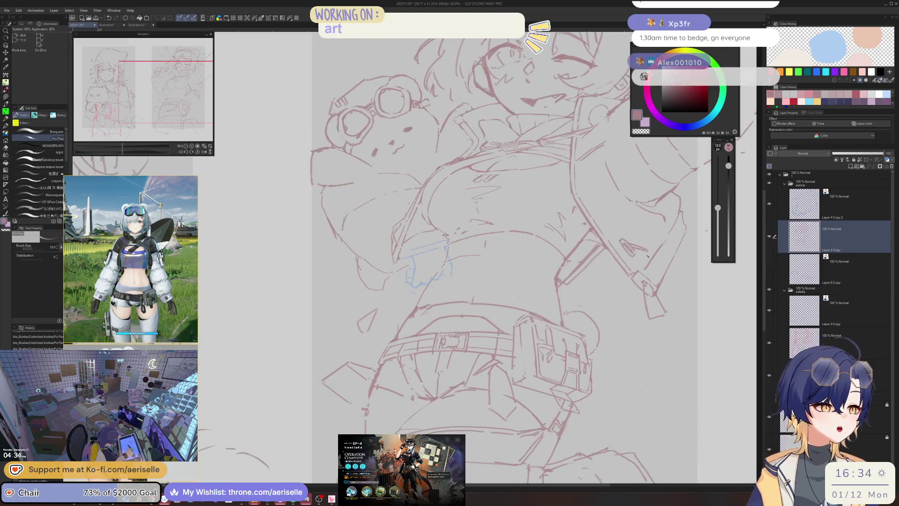
{"action": "key", "text": "e"}
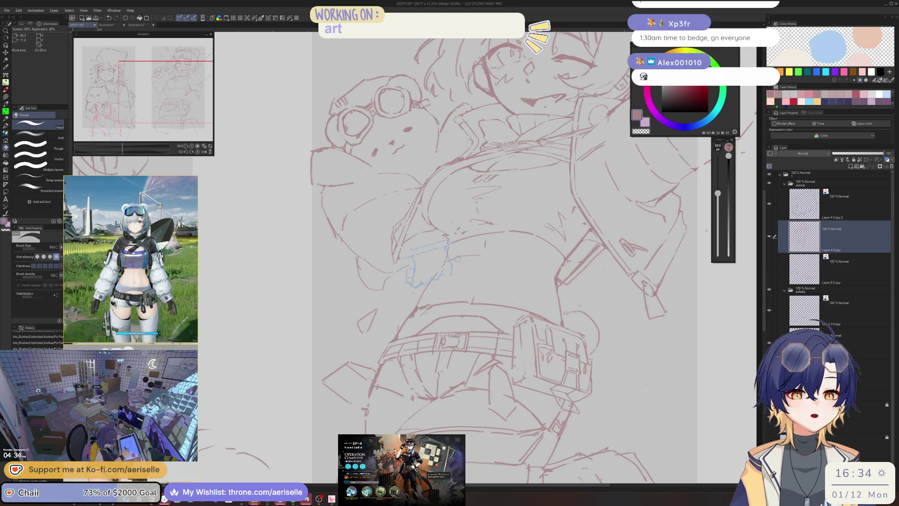
{"action": "scroll", "coordinate": [450, 261], "scroll_direction": "down", "scroll_amount": 4}
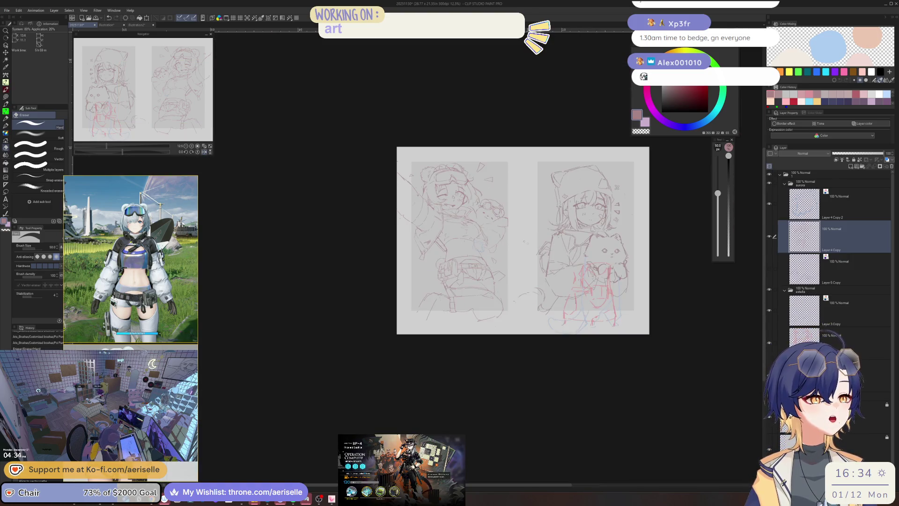
Lasso a section of the upper-body lines and shift it slightly right
{"action": "scroll", "coordinate": [525, 242], "scroll_direction": "up", "scroll_amount": 4}
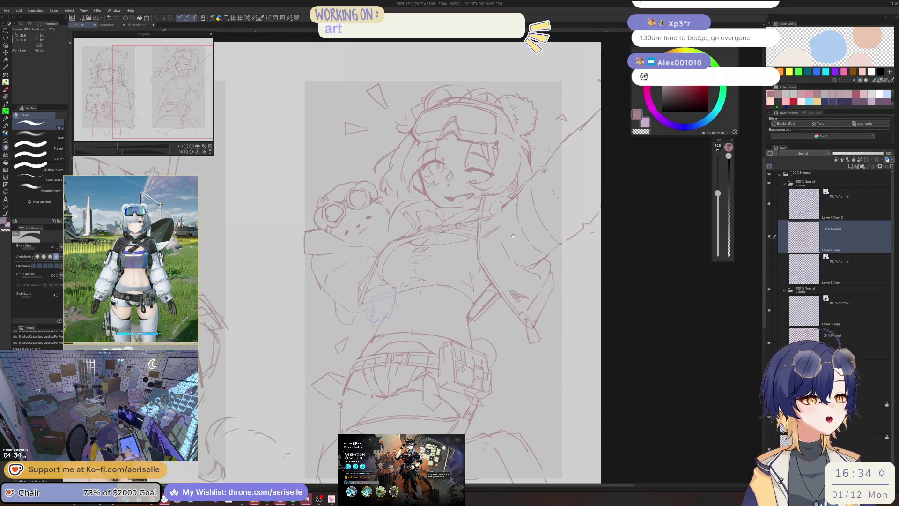
{"action": "scroll", "coordinate": [513, 235], "scroll_direction": "up", "scroll_amount": 5}
{"action": "key", "text": "m"}
{"action": "mouse_move", "coordinate": [410, 248]}
{"action": "left_mouse_down"}
{"action": "mouse_move", "coordinate": [464, 217]}
{"action": "mouse_move", "coordinate": [428, 225]}
{"action": "left_mouse_up"}
{"action": "scroll", "coordinate": [449, 259], "scroll_direction": "down", "scroll_amount": 4}
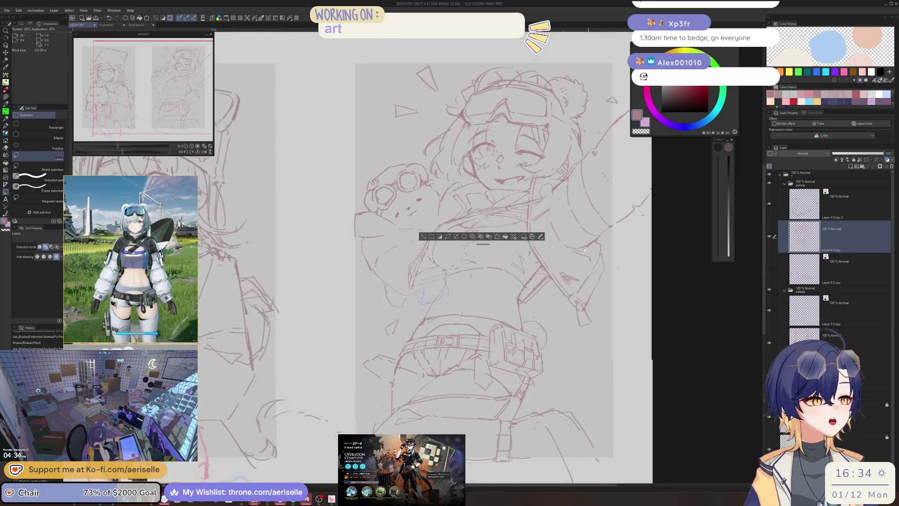
{"action": "key", "text": "k"}
{"action": "left_click_drag", "start_coordinate": [439, 266], "coordinate": [441, 262]}
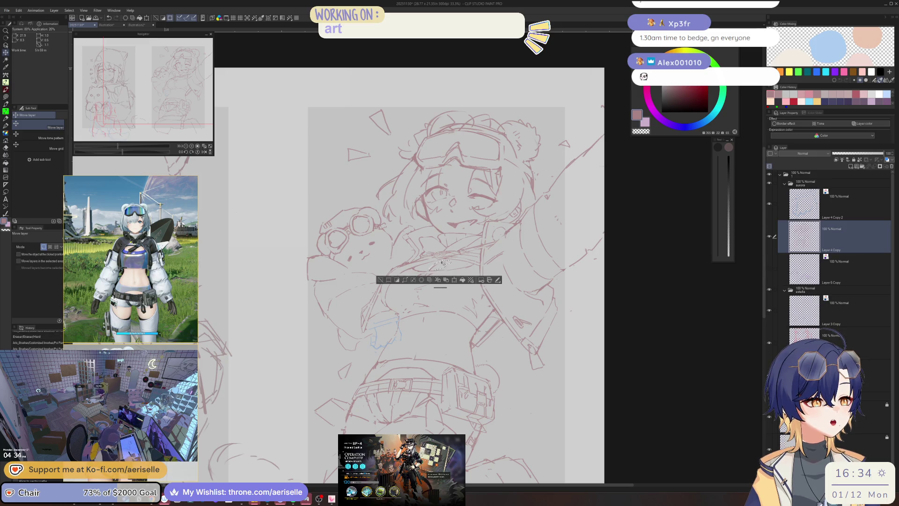
{"action": "left_click", "coordinate": [380, 280]}
Lasso the chest lines, nudge them into place, and mirror the view to check
{"action": "key", "text": "m"}
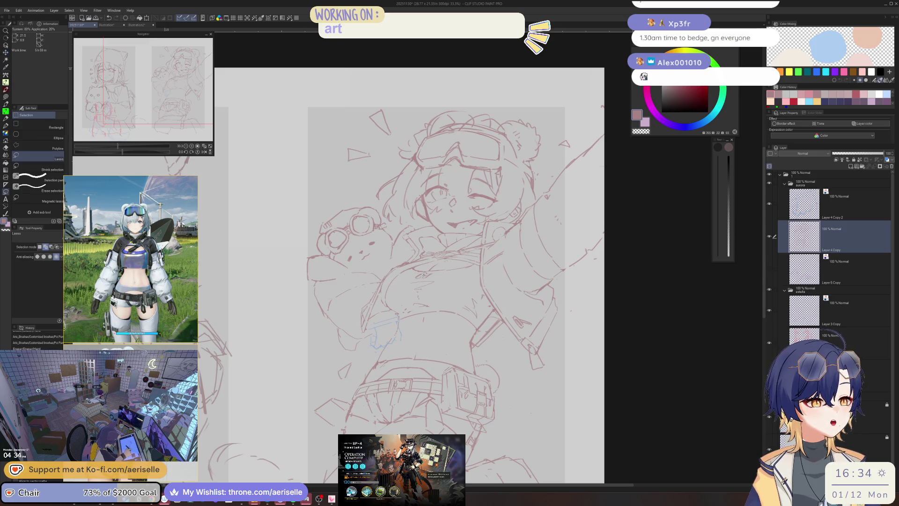
{"action": "mouse_move", "coordinate": [408, 277]}
{"action": "left_mouse_down"}
{"action": "mouse_move", "coordinate": [416, 311]}
{"action": "mouse_move", "coordinate": [442, 280]}
{"action": "mouse_move", "coordinate": [418, 309]}
{"action": "left_mouse_up"}
{"action": "key", "text": "k"}
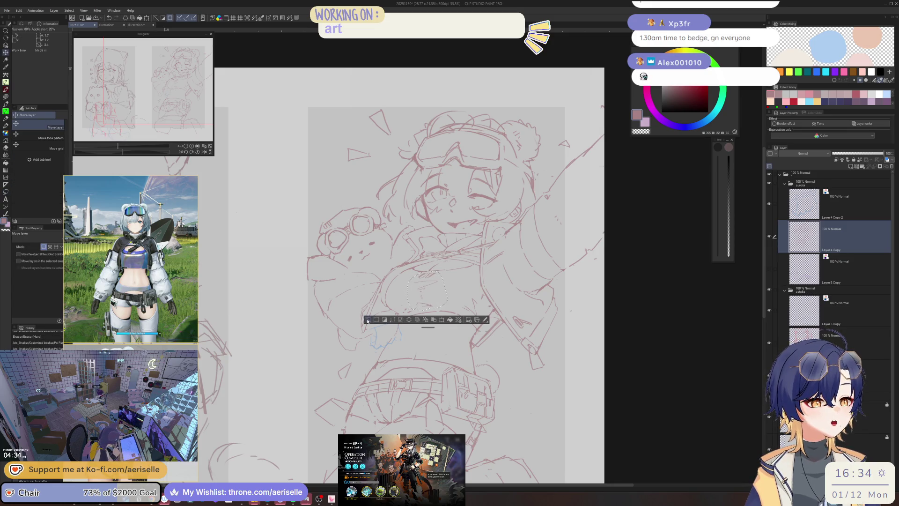
{"action": "key", "text": "ctrl+d"}
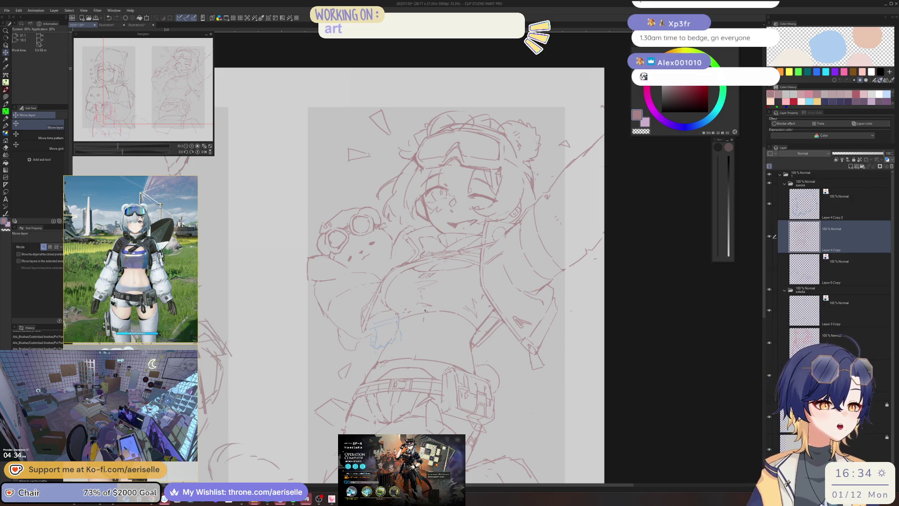
{"action": "key", "text": "h"}
{"action": "key", "text": "h"}
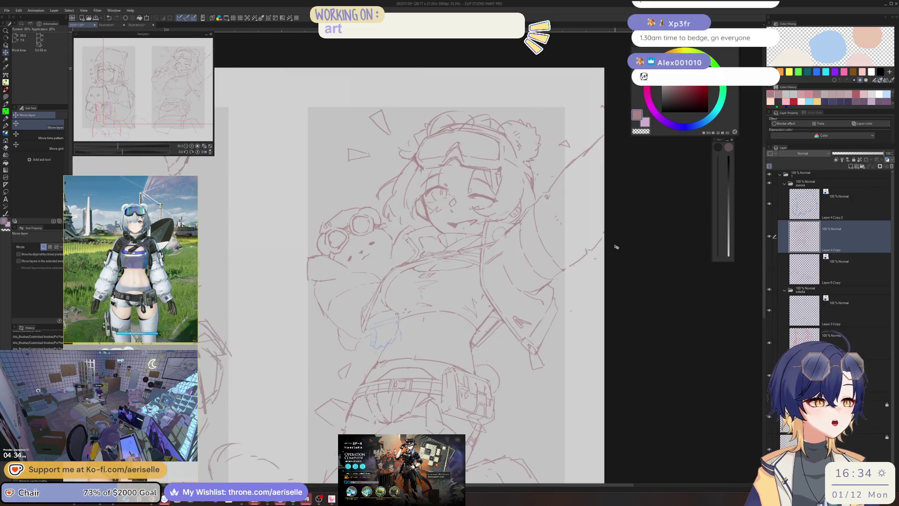
{"action": "key", "text": "ctrl+plus"}
Redraw a short downward jacket line near the chest until it sits right
{"action": "key", "text": "e"}
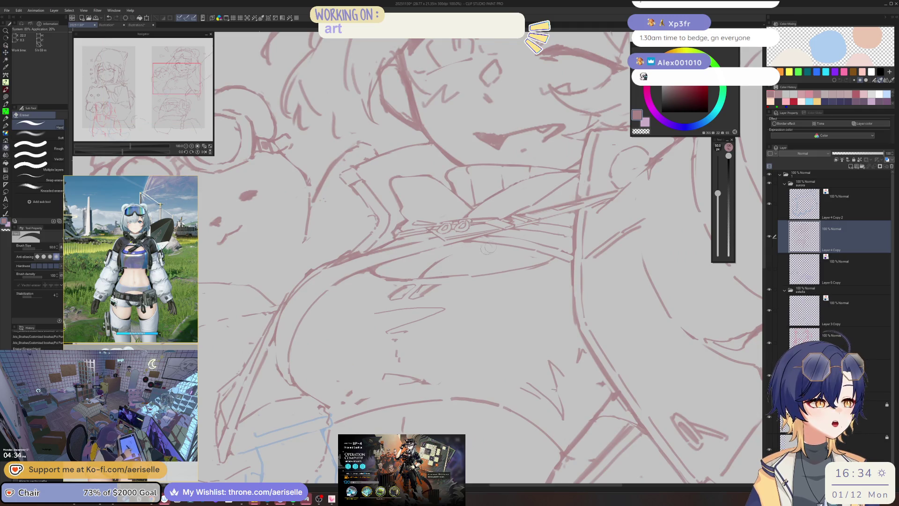
{"action": "key", "text": "h"}
{"action": "key", "text": "ctrl+minus"}
{"action": "key", "text": "ctrl+plus"}
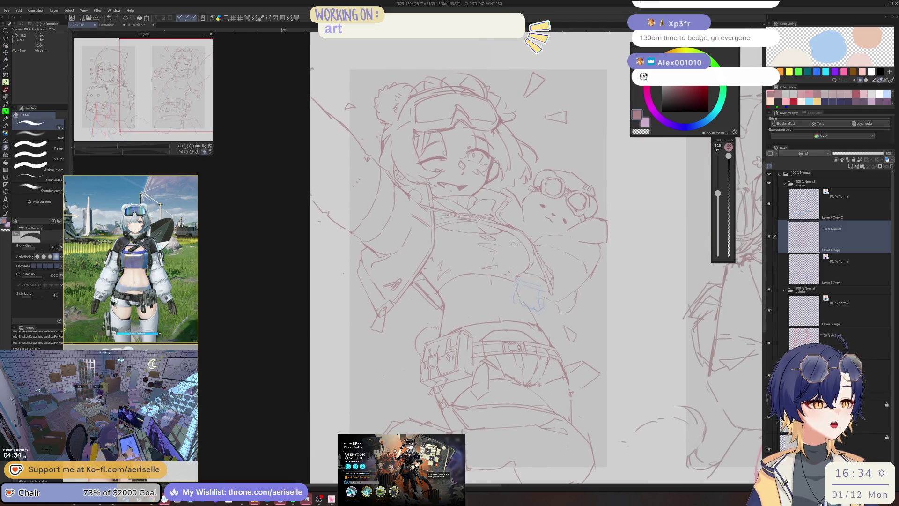
{"action": "key", "text": "h"}
{"action": "key", "text": "ctrl+plus"}
{"action": "key", "text": "ctrl+plus"}
{"action": "key", "text": "ctrl+plus"}
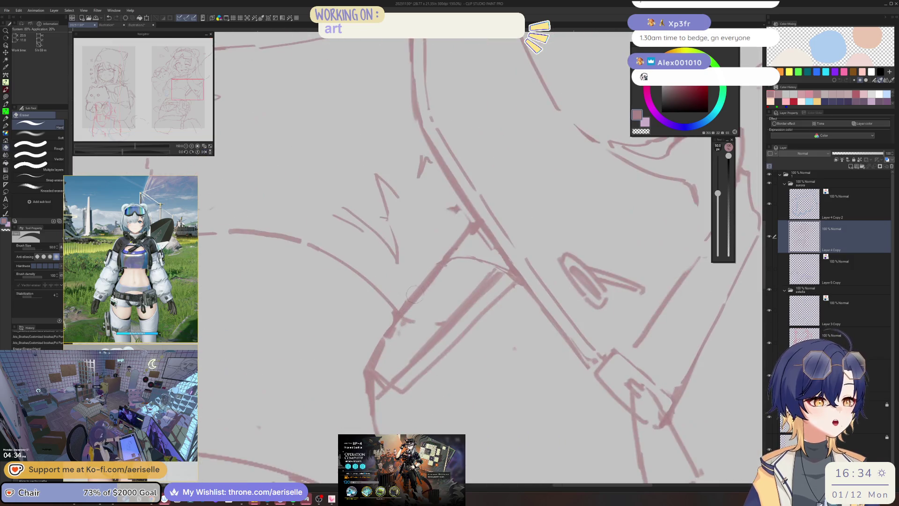
{"action": "key", "text": "p"}
{"action": "left_click_drag", "start_coordinate": [422, 291], "coordinate": [405, 314]}
{"action": "key", "text": "ctrl+z"}
{"action": "left_click_drag", "start_coordinate": [426, 281], "coordinate": [403, 318]}
{"action": "key", "text": "ctrl+z"}
{"action": "left_click_drag", "start_coordinate": [431, 283], "coordinate": [399, 317]}
Erase a small bit of the waist line after reviewing the flipped view
{"action": "key", "text": "ctrl+minus"}
{"action": "key", "text": "ctrl+minus"}
{"action": "key", "text": "ctrl+minus"}
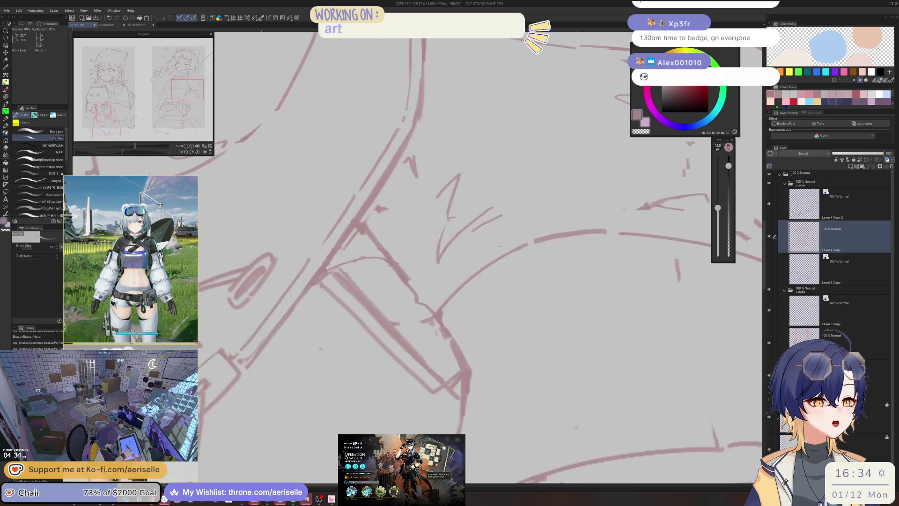
{"action": "key", "text": "h"}
{"action": "key", "text": "ctrl+plus"}
{"action": "key", "text": "ctrl+plus"}
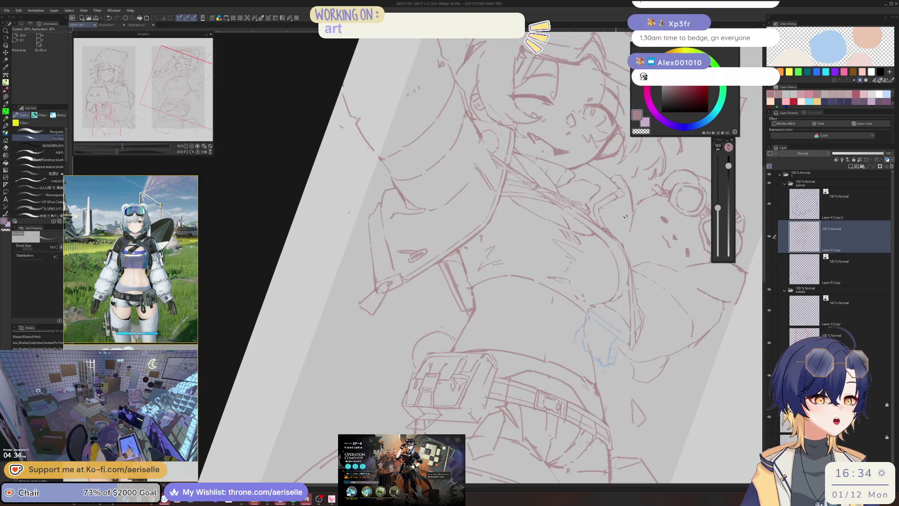
{"action": "key", "text": "e"}
{"action": "mouse_move", "coordinate": [462, 288]}
{"action": "left_mouse_down"}
{"action": "mouse_move", "coordinate": [464, 303]}
{"action": "mouse_move", "coordinate": [456, 303]}
{"action": "left_mouse_up"}
{"action": "key", "text": "p"}
Reset the view upright, mirror it to check, and erase a stray mark near the waist
{"action": "key", "text": "e"}
{"action": "key", "text": "ctrl+minus"}
{"action": "key", "text": "ctrl+minus"}
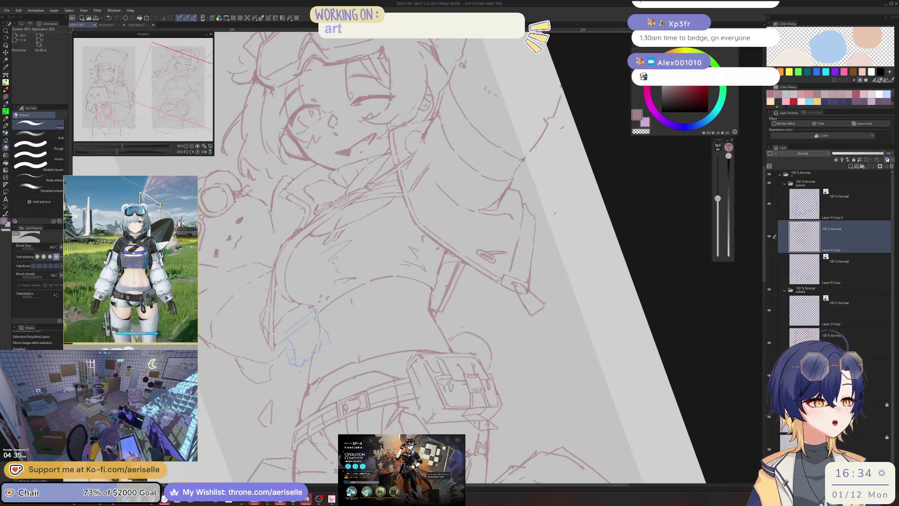
{"action": "key", "text": "ctrl+d"}
{"action": "key", "text": "ctrl+minus"}
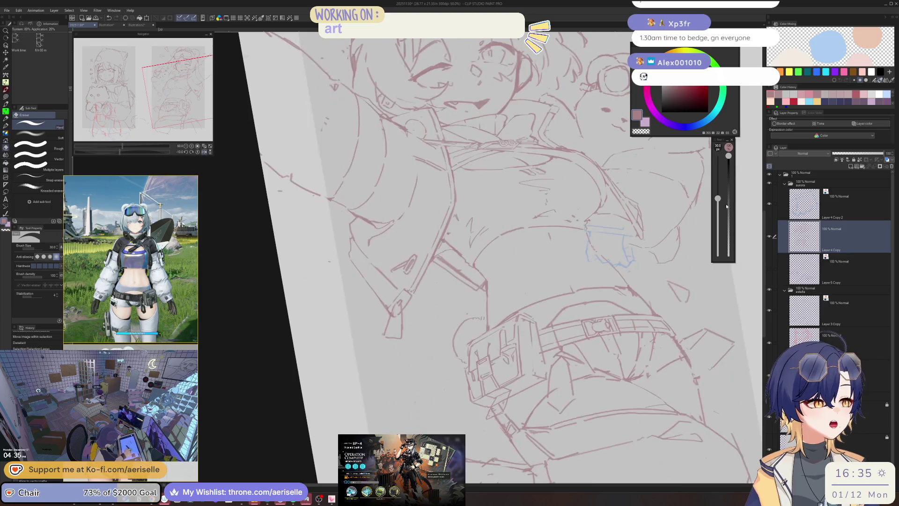
{"action": "key", "text": "ctrl+asciicircum"}
{"action": "key", "text": "p"}
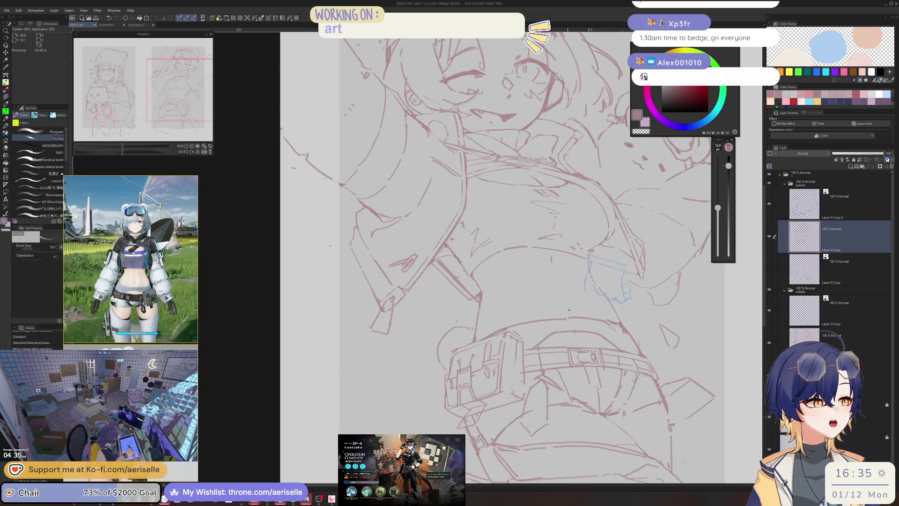
{"action": "key", "text": "ctrl+d"}
{"action": "key", "text": "h"}
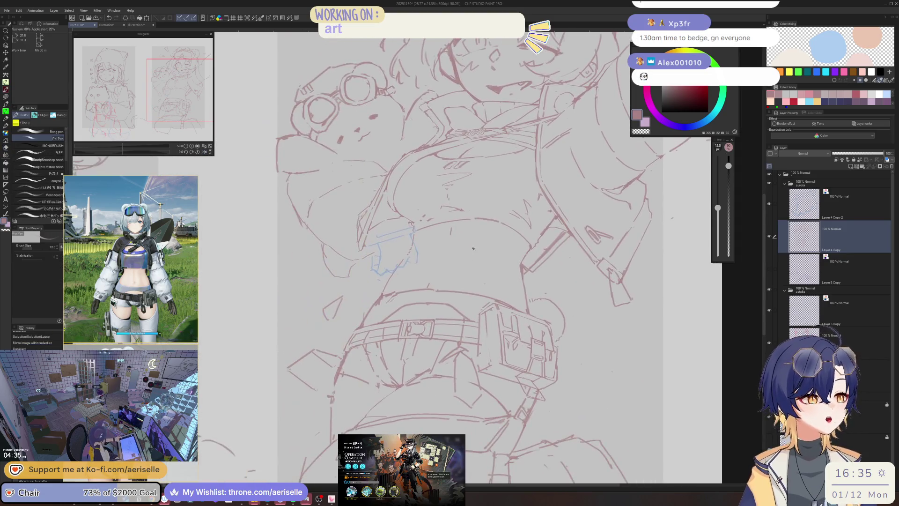
{"action": "left_click", "coordinate": [450, 235]}
{"action": "left_click", "coordinate": [450, 235]}
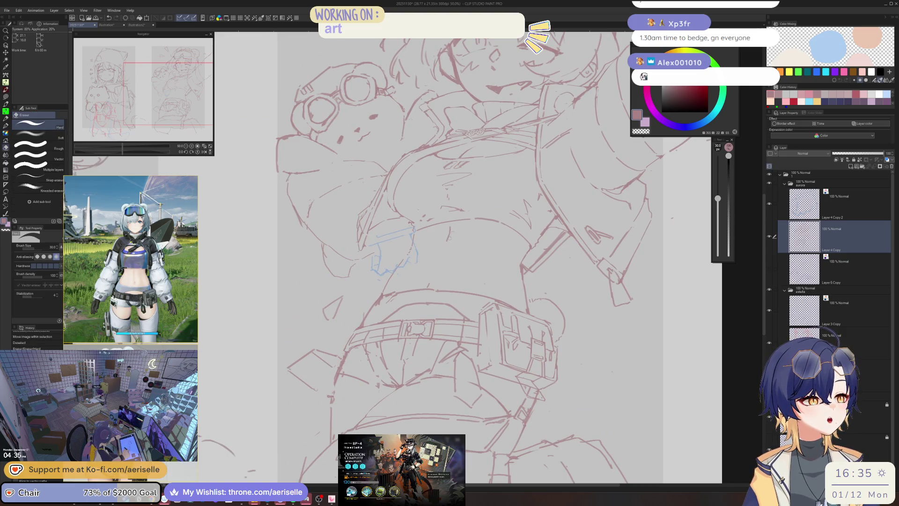
{"action": "scroll", "coordinate": [451, 235], "scroll_direction": "down", "scroll_amount": 6}
{"action": "scroll", "coordinate": [583, 184], "scroll_direction": "up", "scroll_amount": 5}
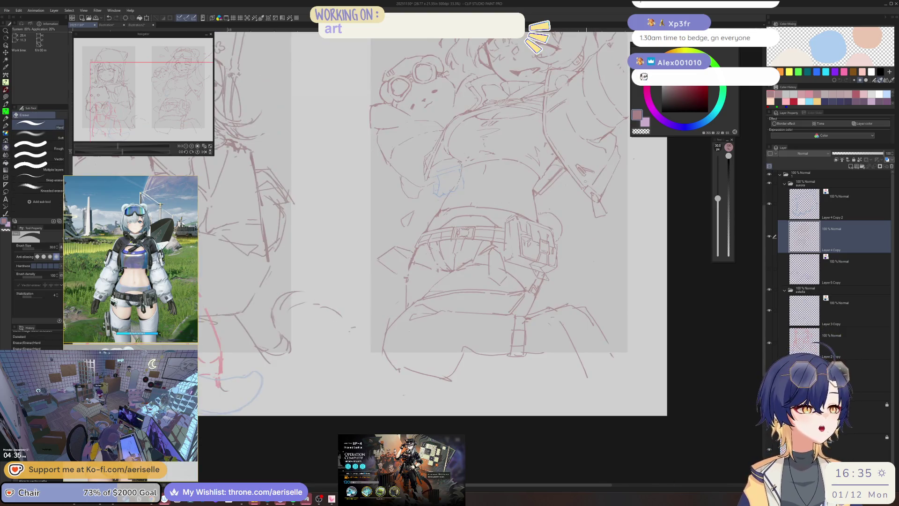
Lasso the lower legs, scale them to about 102% and rotate -1.8°, then deselect
{"action": "key", "text": "bracketright"}
{"action": "key", "text": "bracketright"}
{"action": "key", "text": "bracketright"}
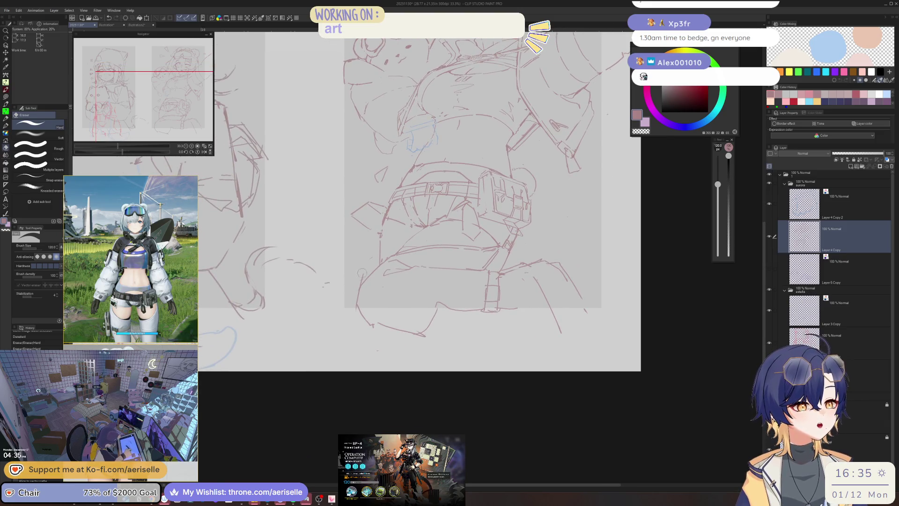
{"action": "key", "text": "m"}
{"action": "mouse_move", "coordinate": [358, 289]}
{"action": "left_mouse_down"}
{"action": "mouse_move", "coordinate": [412, 382]}
{"action": "mouse_move", "coordinate": [613, 309]}
{"action": "mouse_move", "coordinate": [510, 258]}
{"action": "mouse_move", "coordinate": [487, 270]}
{"action": "mouse_move", "coordinate": [418, 263]}
{"action": "left_mouse_up"}
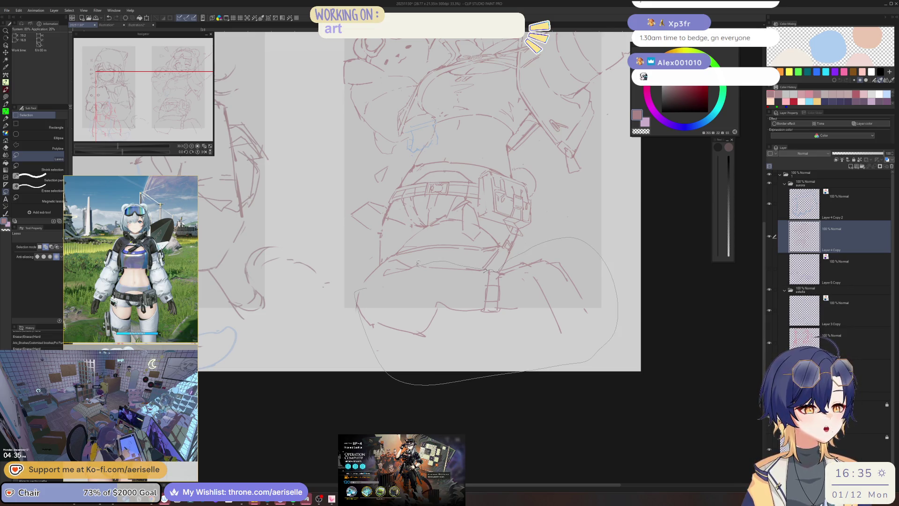
{"action": "key", "text": "ctrl+plus"}
{"action": "key", "text": "ctrl+plus"}
{"action": "key", "text": "ctrl+plus"}
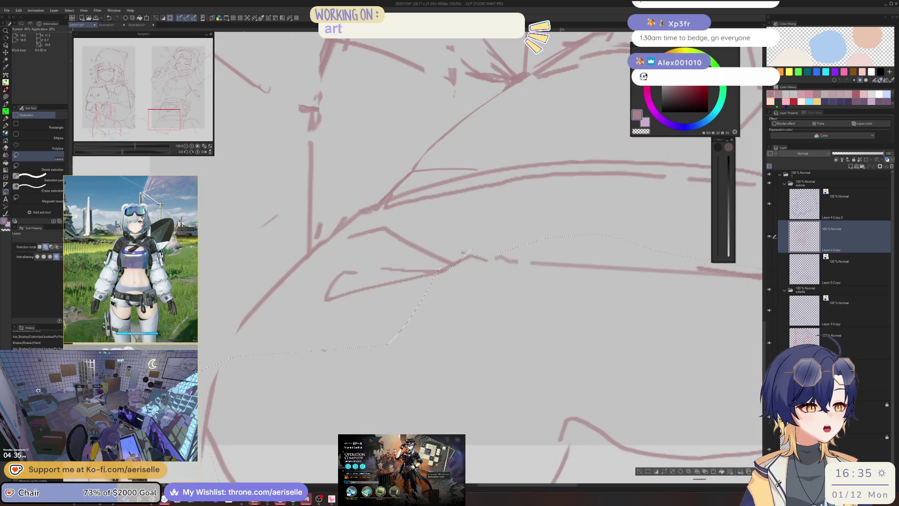
{"action": "key", "text": "ctrl+minus"}
{"action": "key", "text": "ctrl+minus"}
{"action": "key", "text": "ctrl+minus"}
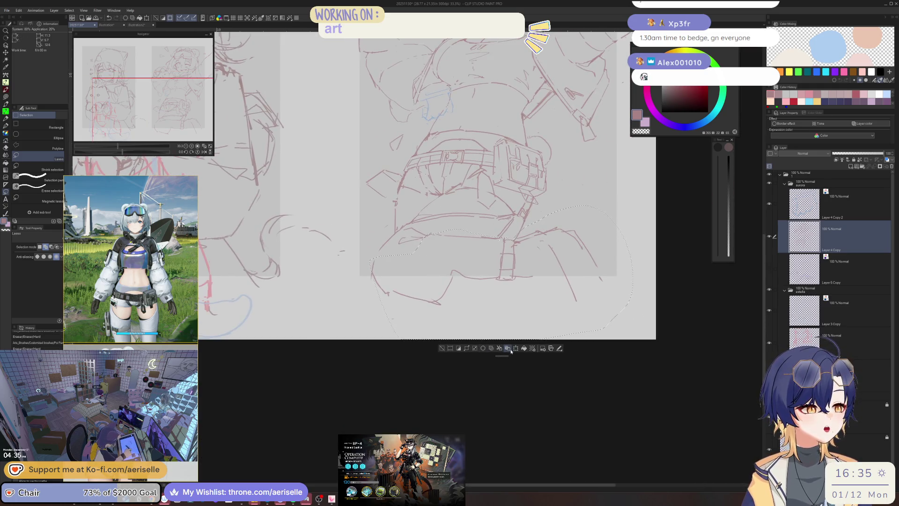
{"action": "key", "text": "ctrl+t"}
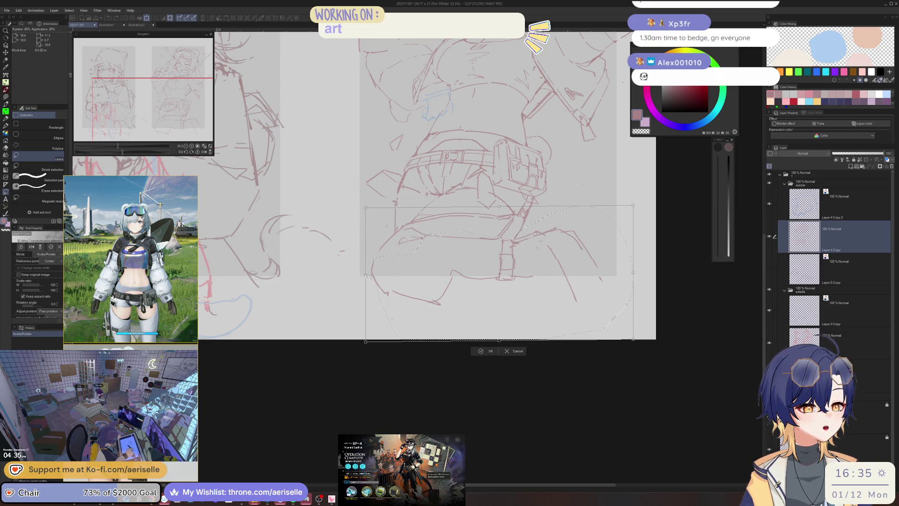
{"action": "left_click_drag", "start_coordinate": [365, 345], "coordinate": [364, 347]}
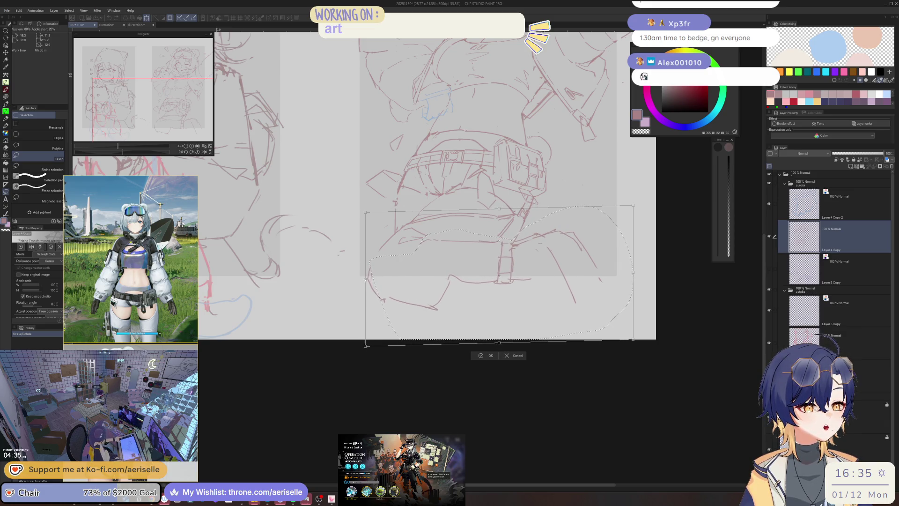
{"action": "left_click_drag", "start_coordinate": [462, 368], "coordinate": [459, 367]}
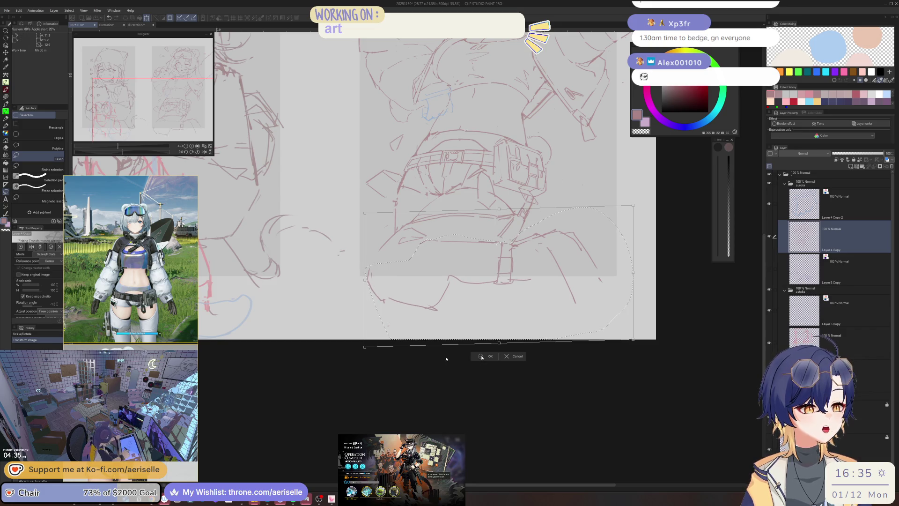
{"action": "key", "text": "Return"}
{"action": "key", "text": "ctrl+d"}
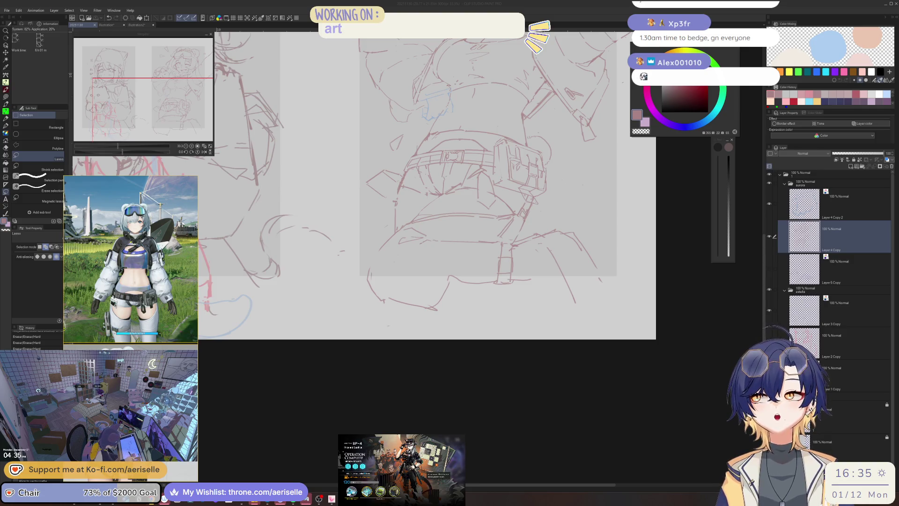
{"action": "left_click", "coordinate": [439, 125]}
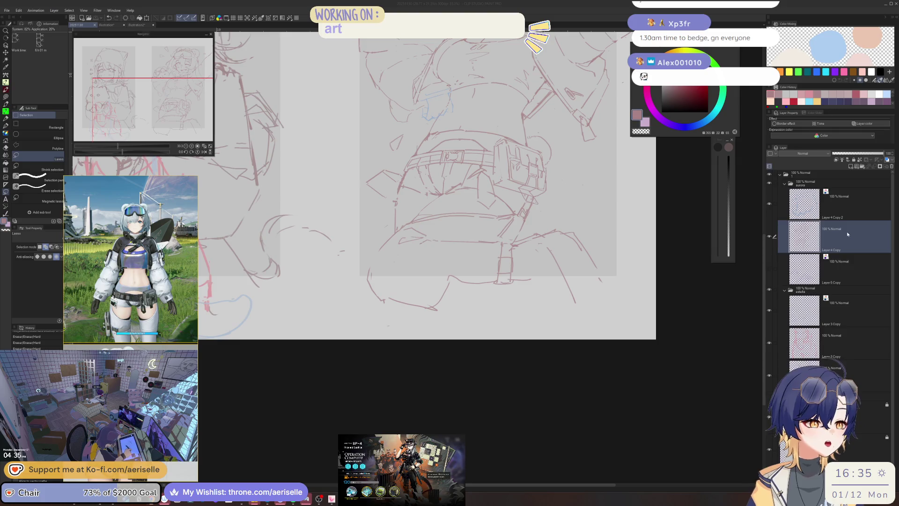
Turn off Layer color on Layer 4 Copy 2 so its lines appear red
{"action": "left_click_drag", "start_coordinate": [439, 125], "coordinate": [387, 302]}
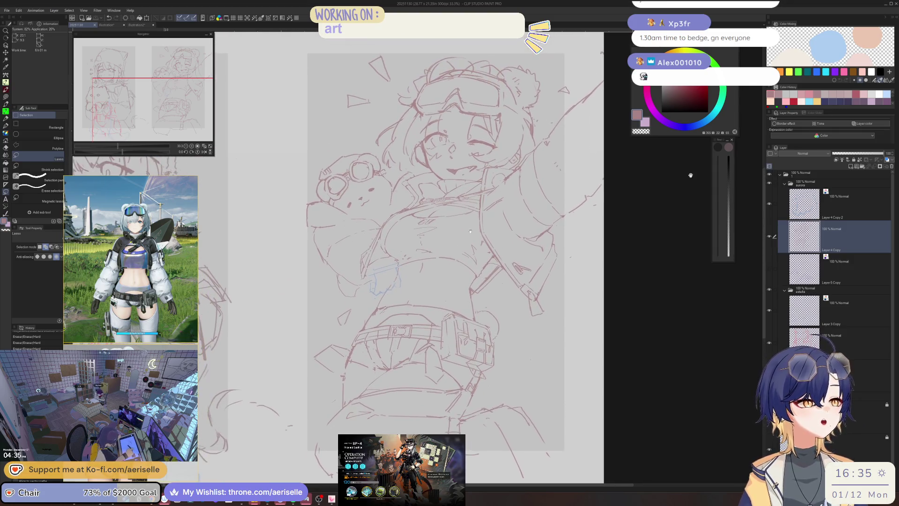
{"action": "left_click", "coordinate": [838, 203]}
{"action": "left_click", "coordinate": [870, 123]}
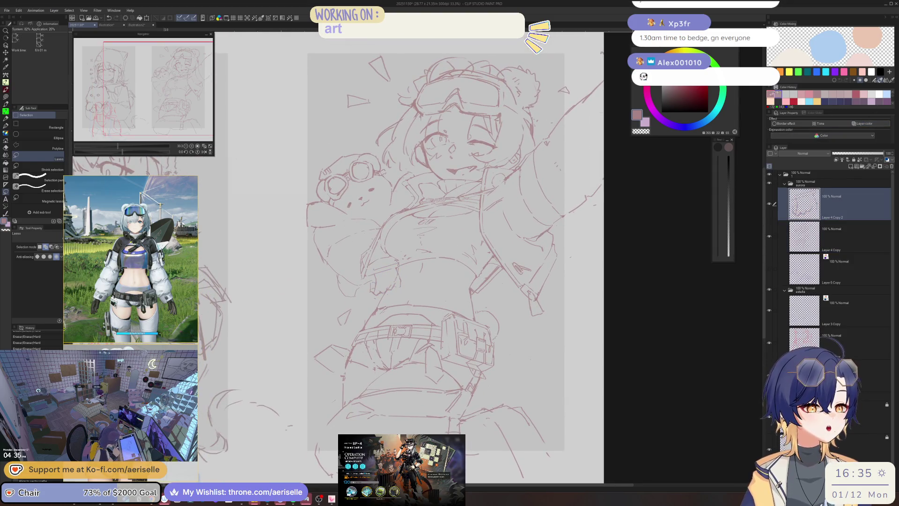
{"action": "scroll", "coordinate": [407, 265], "scroll_direction": "up", "scroll_amount": 2}
{"action": "key", "text": "e"}
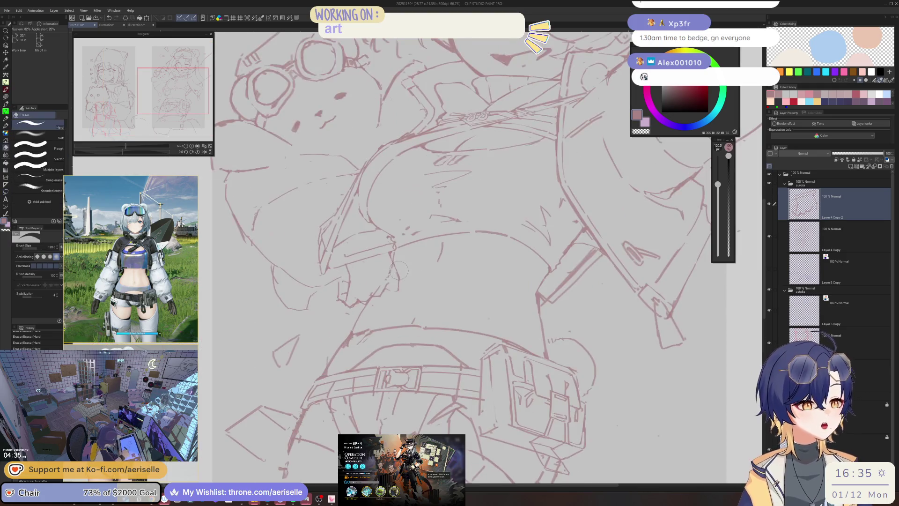
{"action": "scroll", "coordinate": [587, 191], "scroll_direction": "down", "scroll_amount": 3}
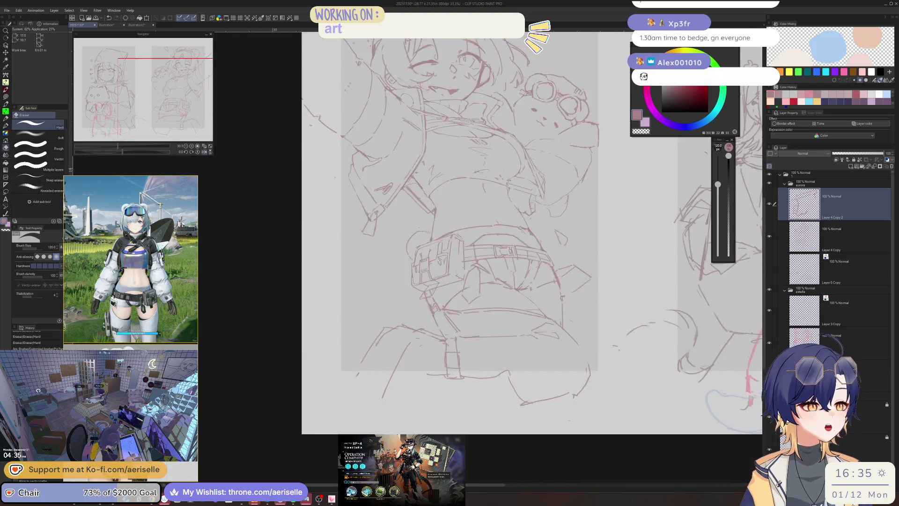
{"action": "key", "text": "h"}
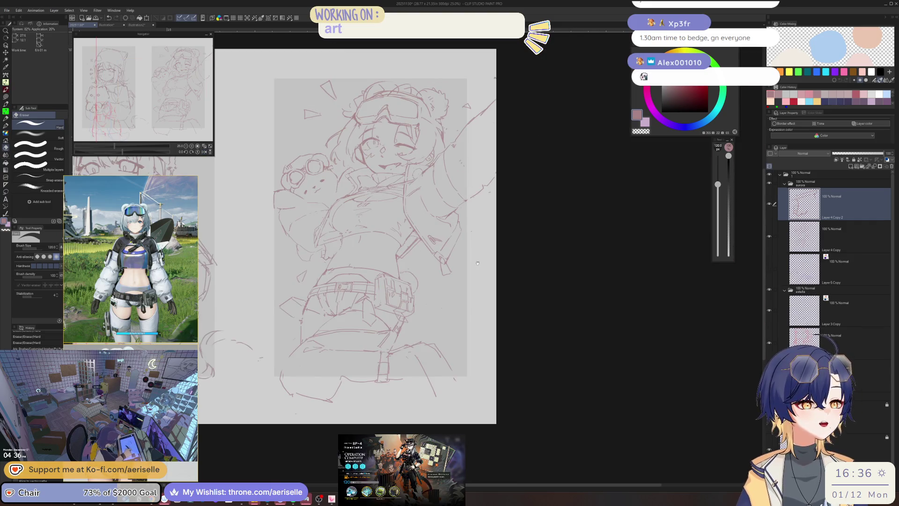
{"action": "scroll", "coordinate": [524, 266], "scroll_direction": "left", "scroll_amount": 3}
{"action": "scroll", "coordinate": [524, 266], "scroll_direction": "left", "scroll_amount": 2}
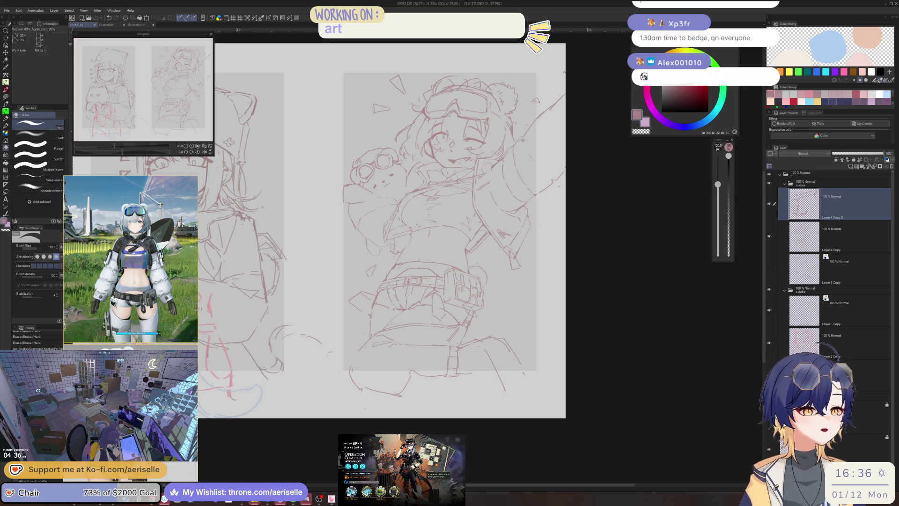
{"action": "scroll", "coordinate": [384, 248], "scroll_direction": "up", "scroll_amount": 3}
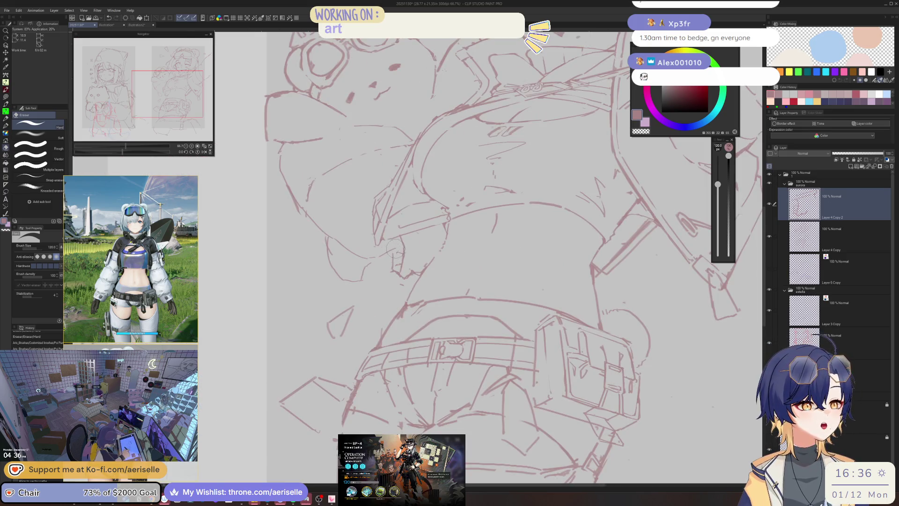
Erase a few torso lines, then on Layer 4 Copy touch up short lines around the bear
{"action": "key", "text": "p"}
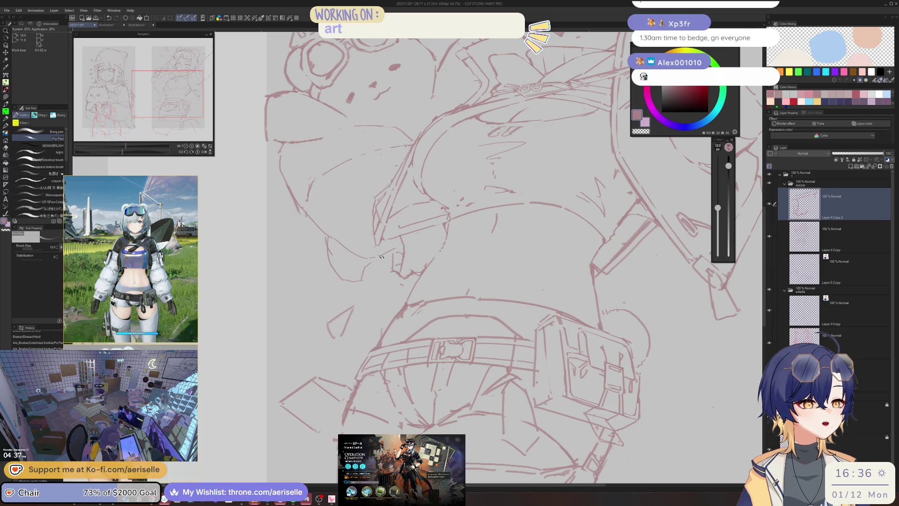
{"action": "key", "text": "e"}
{"action": "key", "text": "bracketleft"}
{"action": "key", "text": "bracketleft"}
{"action": "left_click", "coordinate": [385, 251]}
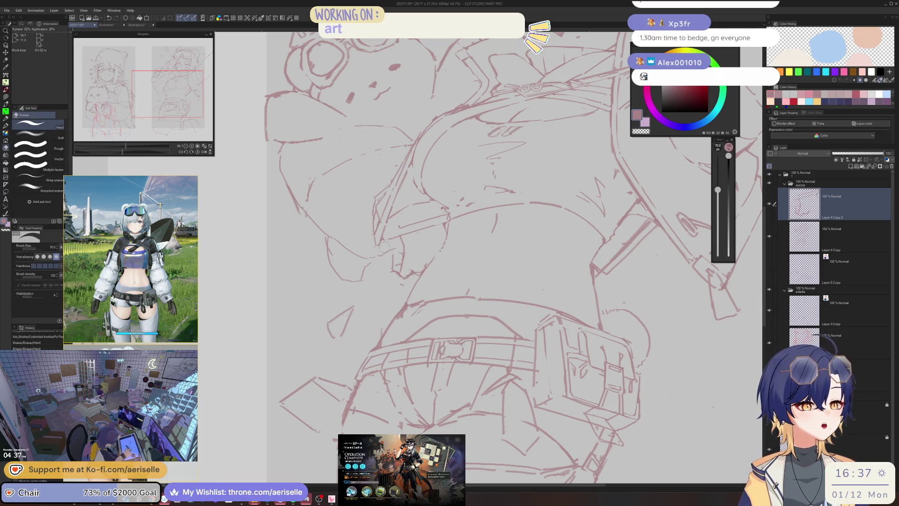
{"action": "left_click", "coordinate": [814, 248]}
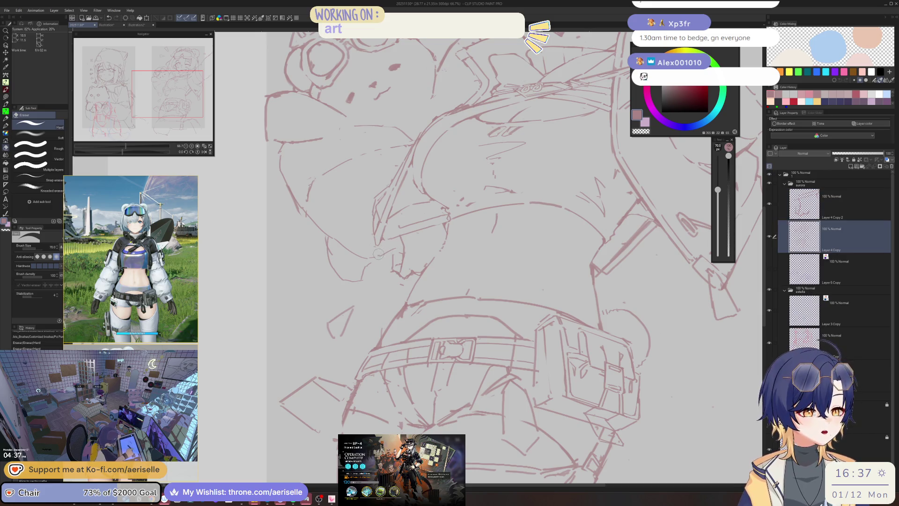
{"action": "key", "text": "p"}
{"action": "scroll", "coordinate": [411, 243], "scroll_direction": "down", "scroll_amount": 2}
{"action": "scroll", "coordinate": [412, 243], "scroll_direction": "up", "scroll_amount": 3}
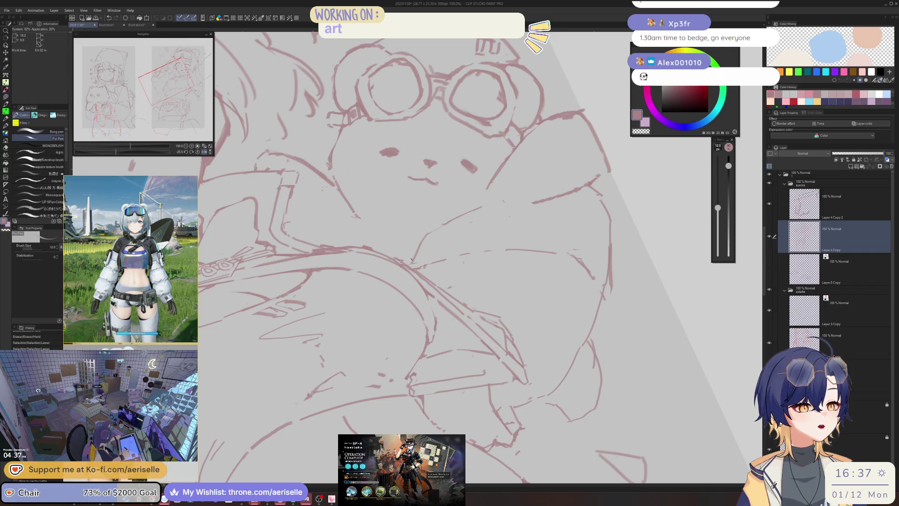
{"action": "key", "text": "ctrl+d"}
{"action": "mouse_move", "coordinate": [450, 221]}
{"action": "left_mouse_down"}
{"action": "mouse_move", "coordinate": [495, 200]}
{"action": "mouse_move", "coordinate": [534, 199]}
{"action": "mouse_move", "coordinate": [468, 211]}
{"action": "left_mouse_up"}
Erase the upper part of the diagonal neck line near the bear
{"action": "key", "text": "h"}
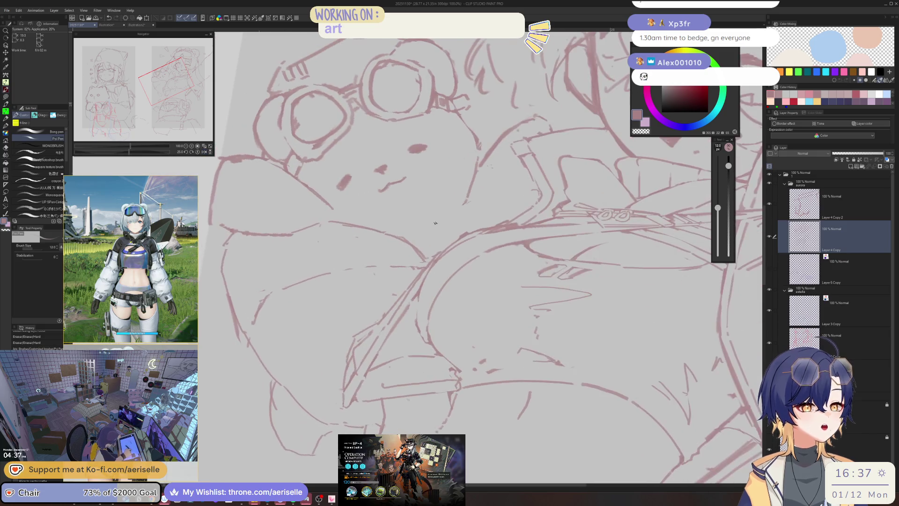
{"action": "key", "text": "minus"}
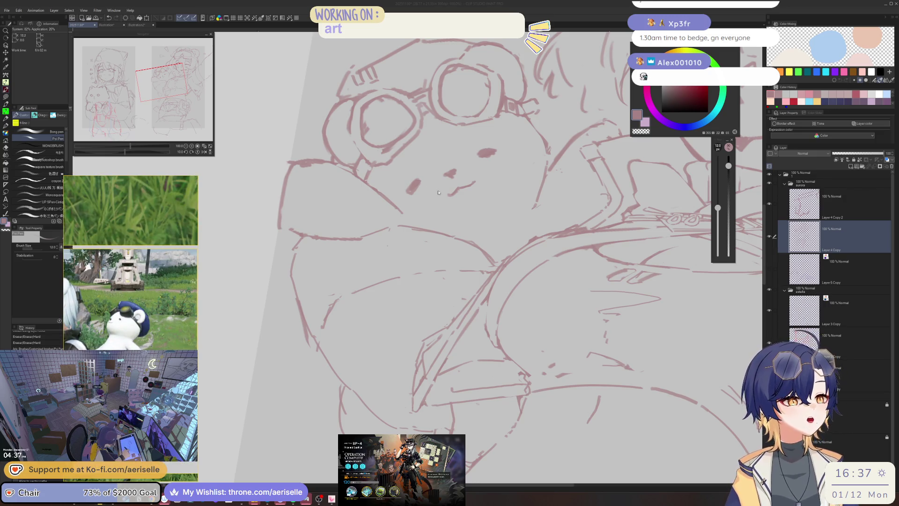
{"action": "key", "text": "minus"}
{"action": "key", "text": "minus"}
{"action": "key", "text": "ctrl+plus"}
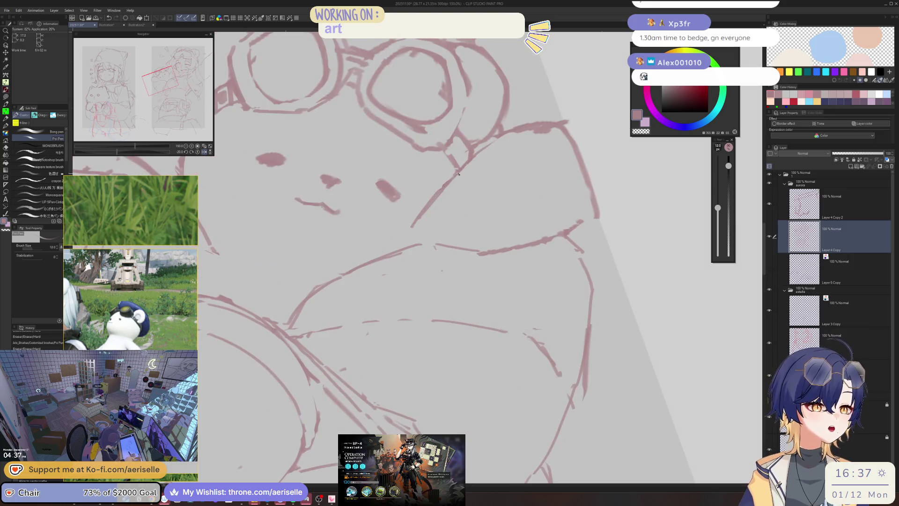
{"action": "key", "text": "e"}
{"action": "left_click_drag", "start_coordinate": [422, 202], "coordinate": [471, 162]}
{"action": "key", "text": "p"}
Draw a new diagonal line beside the bear, redoing it at a better angle
{"action": "key", "text": "asciicircum"}
{"action": "left_click_drag", "start_coordinate": [410, 229], "coordinate": [520, 147]}
{"action": "left_click_drag", "start_coordinate": [404, 274], "coordinate": [454, 239]}
{"action": "key", "text": "ctrl+z"}
{"action": "left_click_drag", "start_coordinate": [413, 272], "coordinate": [462, 236]}
{"action": "key", "text": "e"}
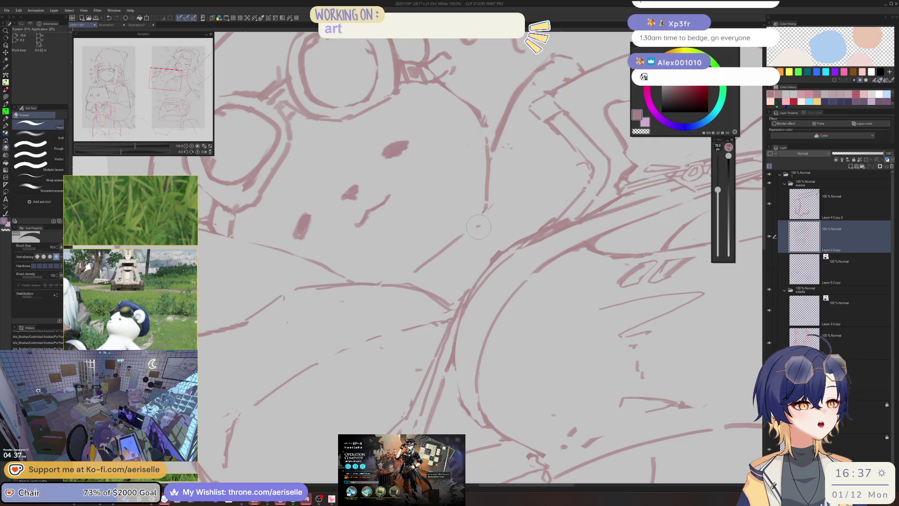
{"action": "key", "text": "p"}
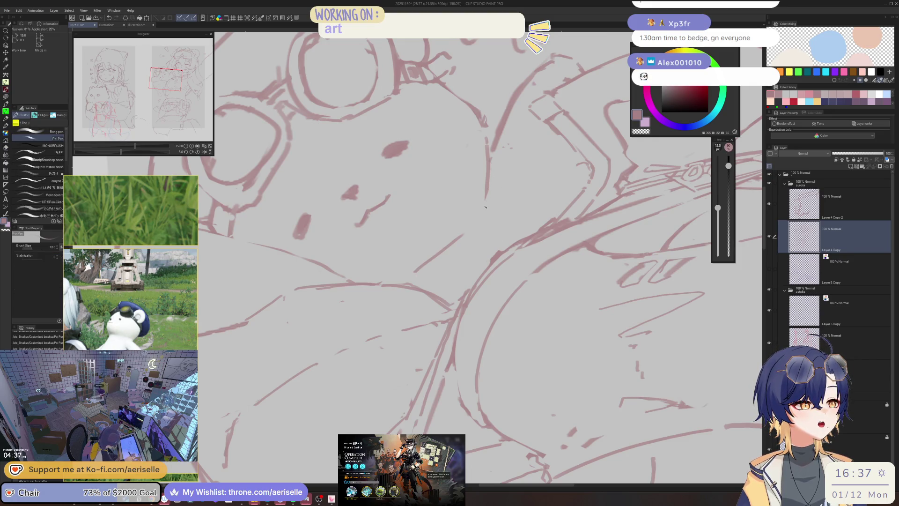
{"action": "scroll", "coordinate": [485, 208], "scroll_direction": "down", "scroll_amount": 5}
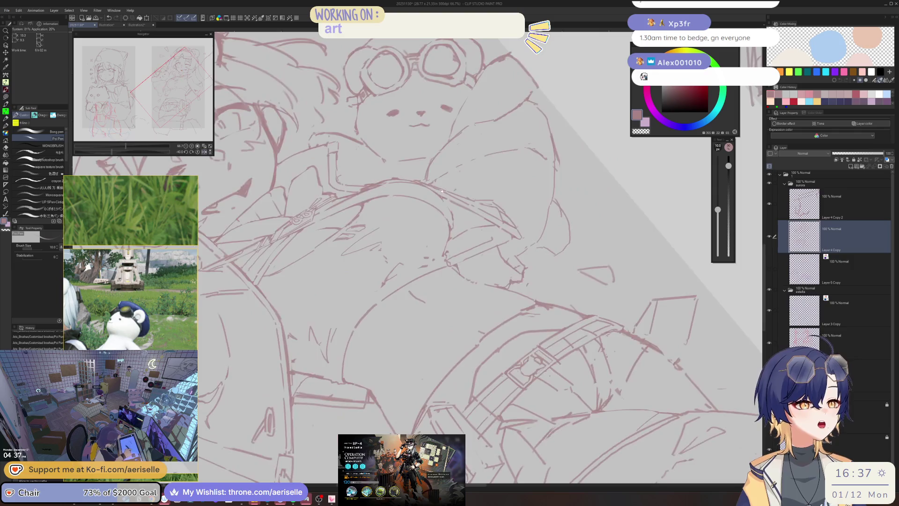
Touch up the bear's face lines and erase stray strokes near the lower left
{"action": "scroll", "coordinate": [402, 242], "scroll_direction": "up", "scroll_amount": 5}
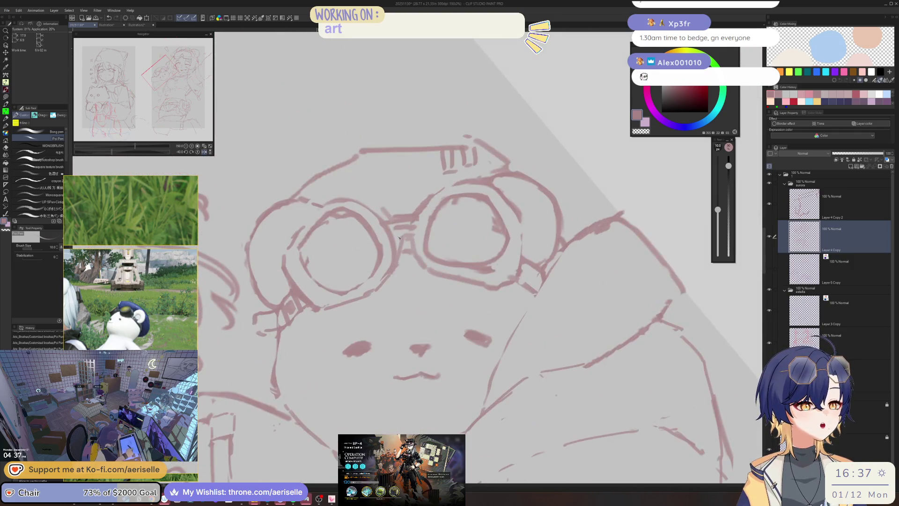
{"action": "key", "text": "e"}
{"action": "left_click_drag", "start_coordinate": [400, 240], "coordinate": [403, 243]}
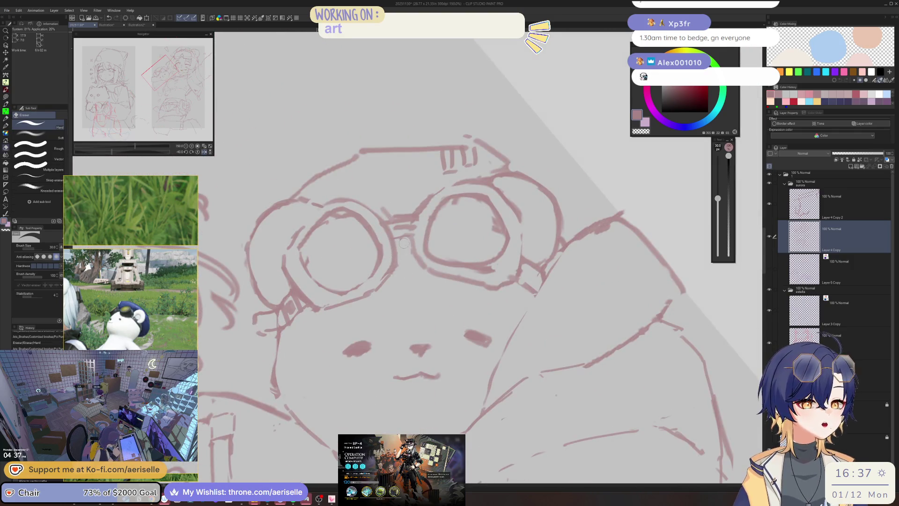
{"action": "scroll", "coordinate": [403, 243], "scroll_direction": "down", "scroll_amount": 5}
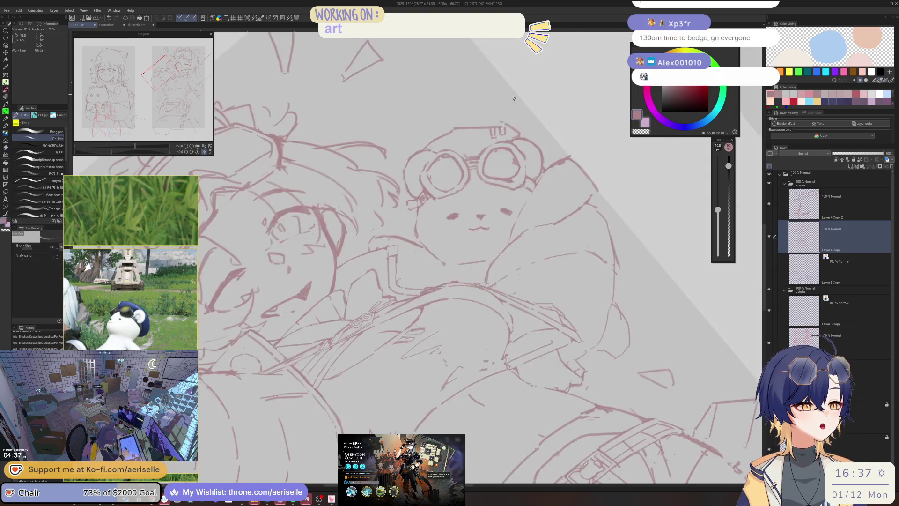
{"action": "left_click_drag", "start_coordinate": [533, 94], "coordinate": [447, 216]}
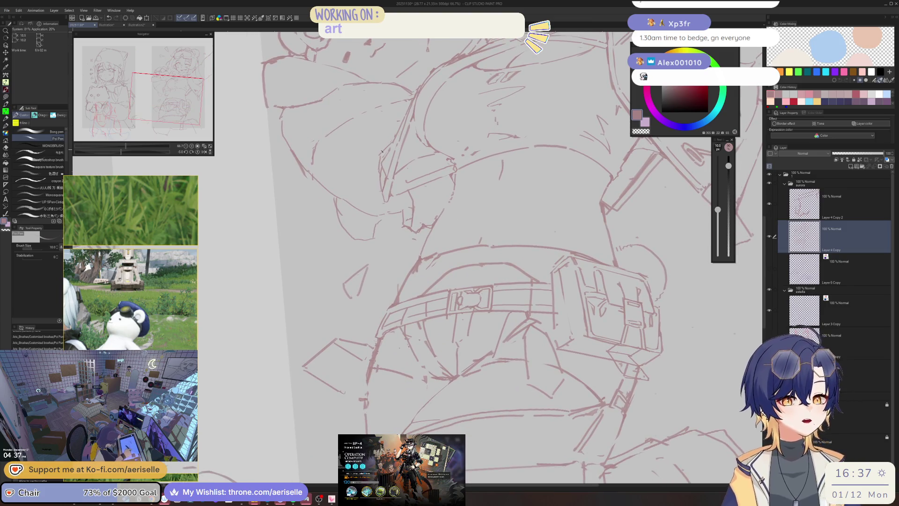
{"action": "left_click_drag", "start_coordinate": [382, 198], "coordinate": [346, 198]}
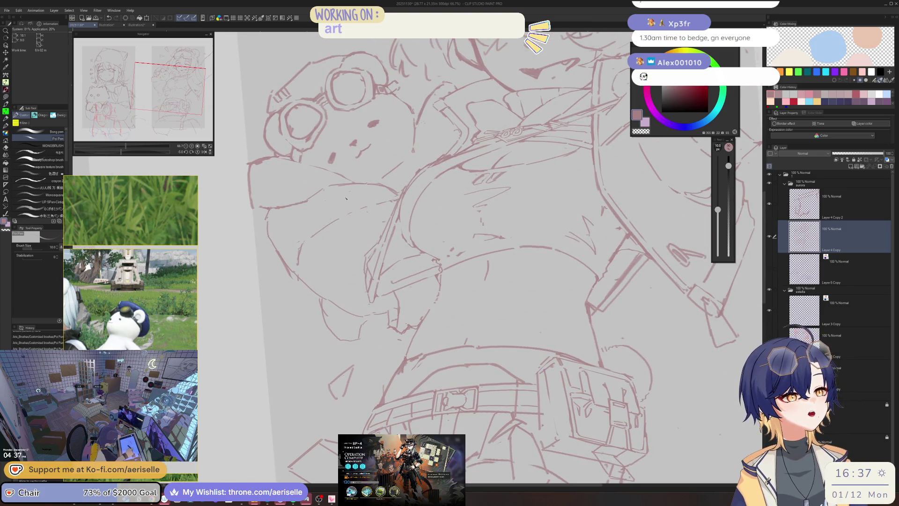
{"action": "left_click_drag", "start_coordinate": [323, 255], "coordinate": [324, 286]}
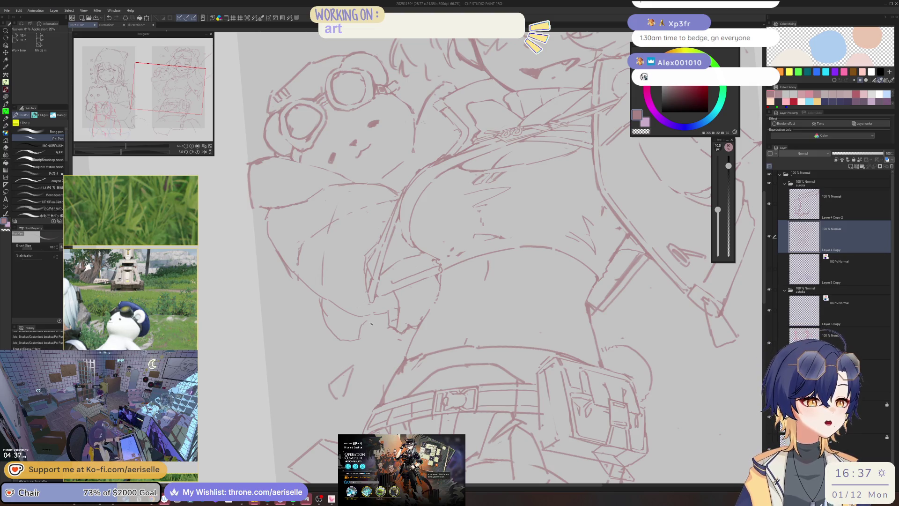
{"action": "key", "text": "e"}
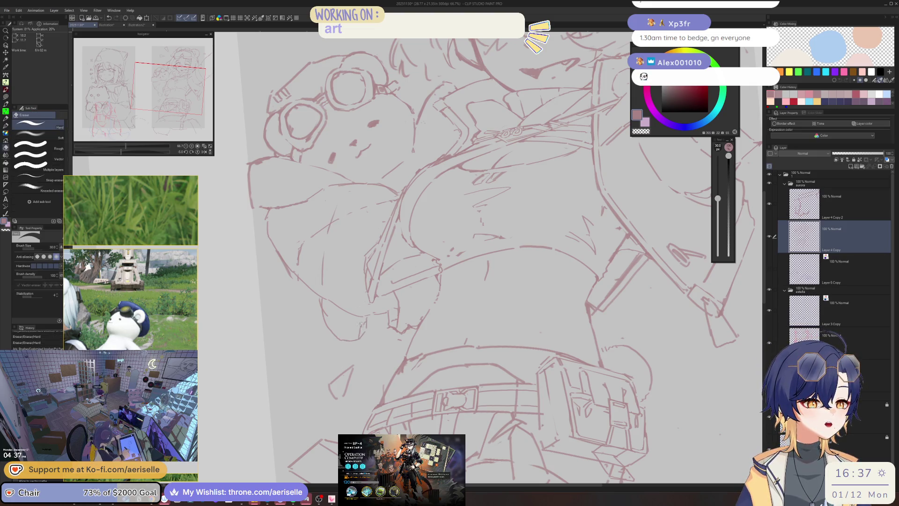
{"action": "left_click_drag", "start_coordinate": [363, 323], "coordinate": [327, 313]}
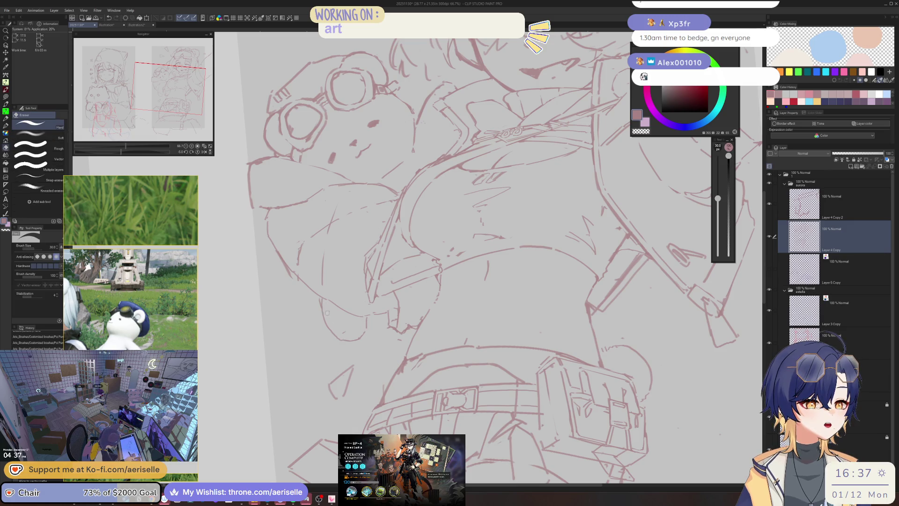
Add a short line beside the waist and erase the stray line below the bear
{"action": "key", "text": "p"}
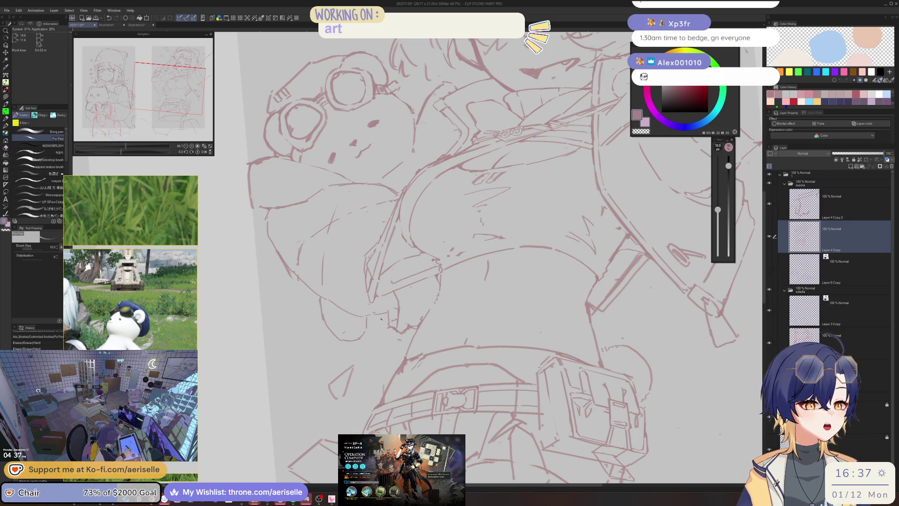
{"action": "mouse_move", "coordinate": [380, 315]}
{"action": "left_mouse_down"}
{"action": "mouse_move", "coordinate": [397, 304]}
{"action": "mouse_move", "coordinate": [384, 315]}
{"action": "left_mouse_up"}
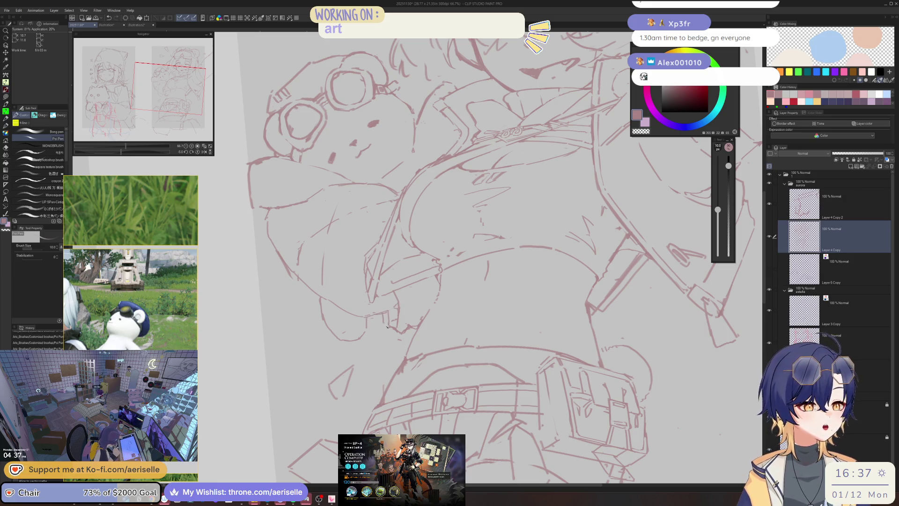
{"action": "key", "text": "e"}
{"action": "key", "text": "h"}
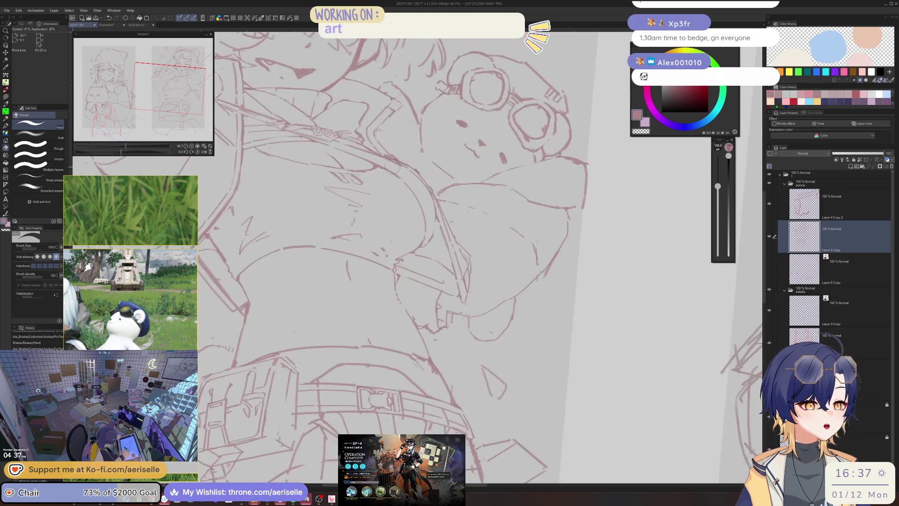
{"action": "scroll", "coordinate": [393, 166], "scroll_direction": "up", "scroll_amount": 5}
{"action": "left_click_drag", "start_coordinate": [371, 270], "coordinate": [373, 279]}
{"action": "key", "text": "p"}
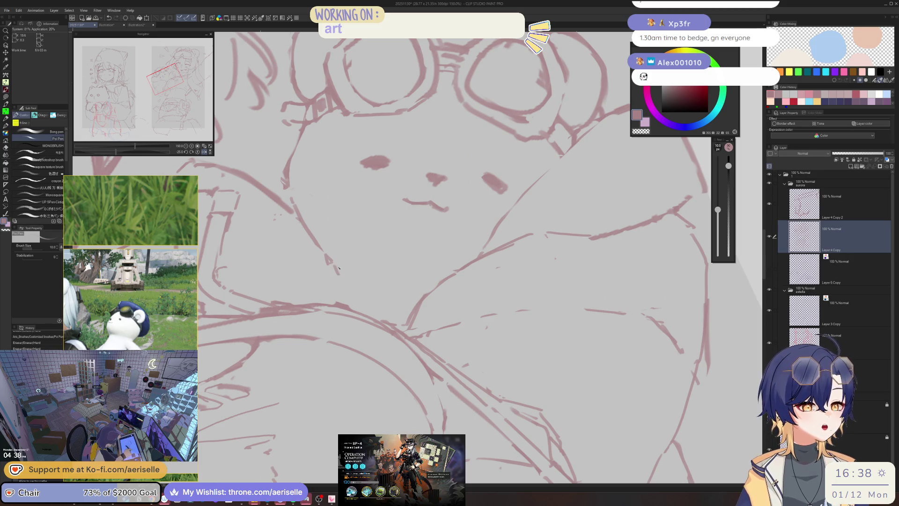
{"action": "scroll", "coordinate": [419, 253], "scroll_direction": "down", "scroll_amount": 7}
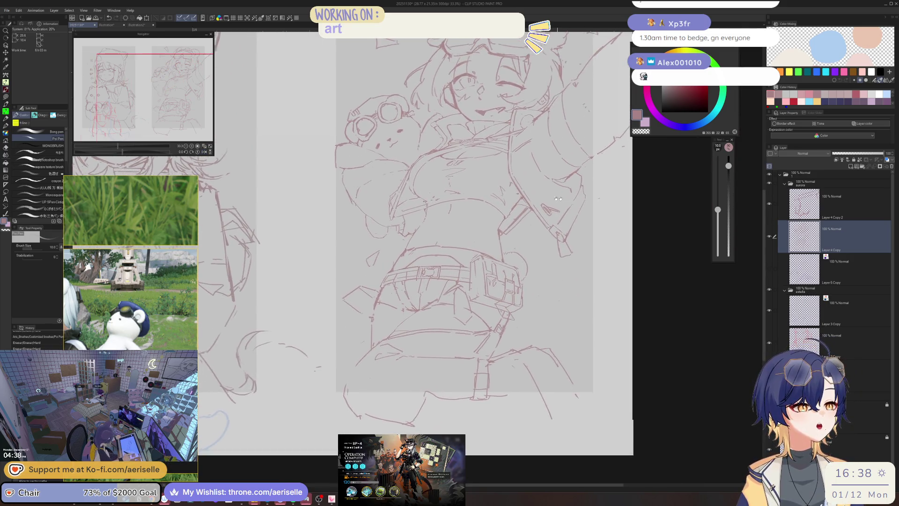
{"action": "mouse_move", "coordinate": [557, 199]}
{"action": "left_mouse_down"}
{"action": "mouse_move", "coordinate": [515, 188]}
{"action": "mouse_move", "coordinate": [539, 174]}
{"action": "left_mouse_up"}
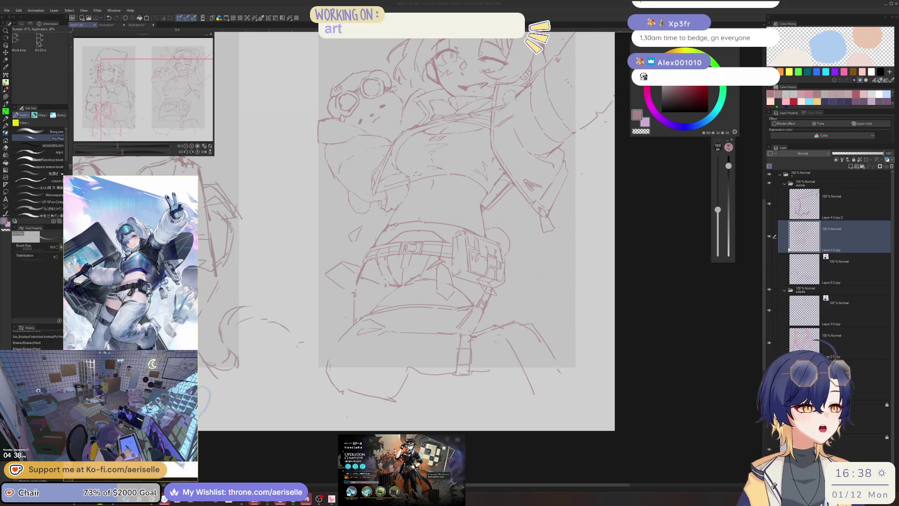
Start a lasso selection on the face, then deselect it to retry zoomed in closer
{"action": "scroll", "coordinate": [373, 258], "scroll_direction": "up", "scroll_amount": 5}
{"action": "key", "text": "m"}
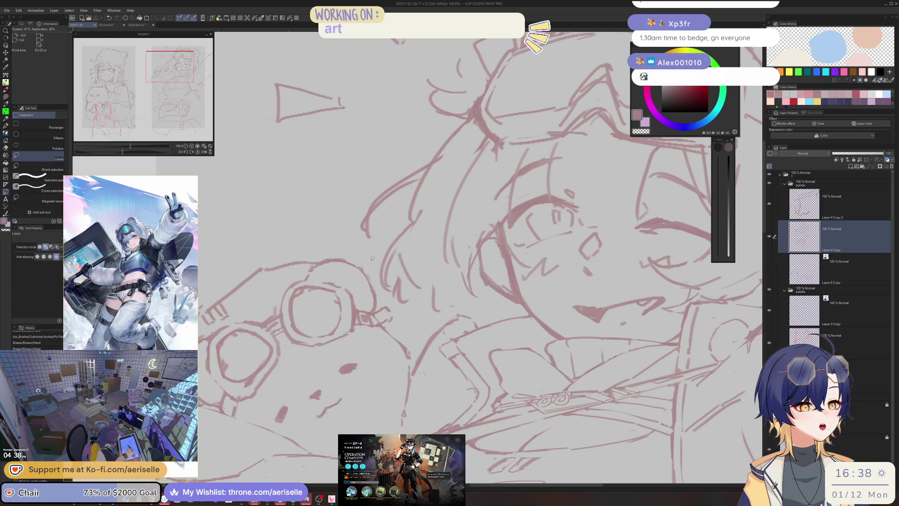
{"action": "left_click", "coordinate": [371, 260]}
{"action": "left_click_drag", "start_coordinate": [371, 260], "coordinate": [440, 192]}
{"action": "key", "text": "ctrl+d"}
{"action": "scroll", "coordinate": [459, 236], "scroll_direction": "up", "scroll_amount": 2}
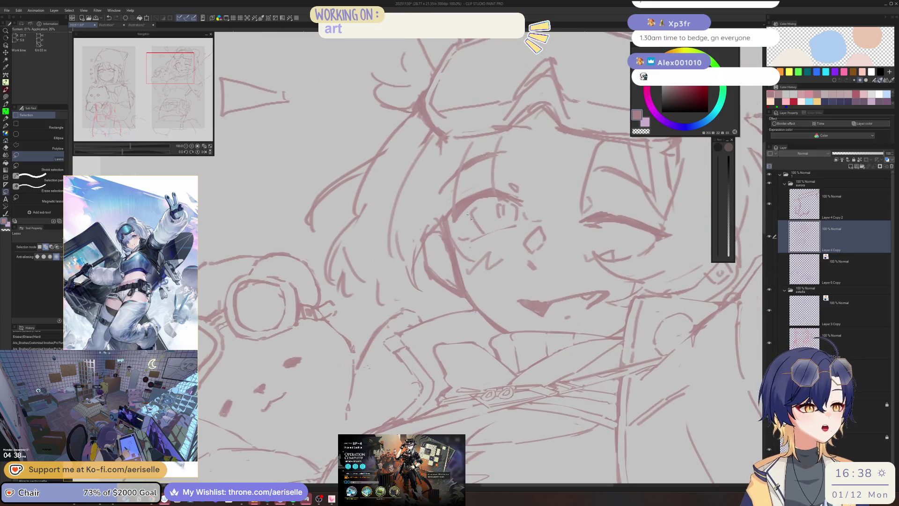
Trace the lasso outline along the face's lower edge and up toward the eye
{"action": "mouse_move", "coordinate": [452, 244]}
{"action": "left_mouse_down"}
{"action": "mouse_move", "coordinate": [469, 277]}
{"action": "mouse_move", "coordinate": [474, 256]}
{"action": "left_mouse_up"}
{"action": "mouse_move", "coordinate": [433, 209]}
{"action": "left_mouse_down"}
{"action": "mouse_move", "coordinate": [438, 229]}
{"action": "mouse_move", "coordinate": [416, 235]}
{"action": "left_mouse_up"}
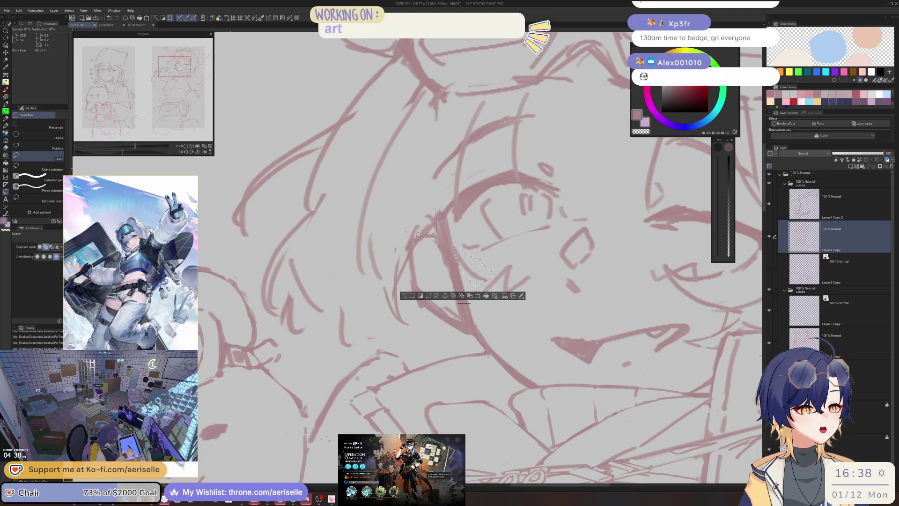
{"action": "mouse_move", "coordinate": [408, 252]}
{"action": "left_mouse_down"}
{"action": "mouse_move", "coordinate": [424, 335]}
{"action": "mouse_move", "coordinate": [356, 354]}
{"action": "mouse_move", "coordinate": [312, 361]}
{"action": "mouse_move", "coordinate": [251, 284]}
{"action": "mouse_move", "coordinate": [260, 244]}
{"action": "mouse_move", "coordinate": [396, 61]}
{"action": "mouse_move", "coordinate": [437, 95]}
{"action": "left_mouse_up"}
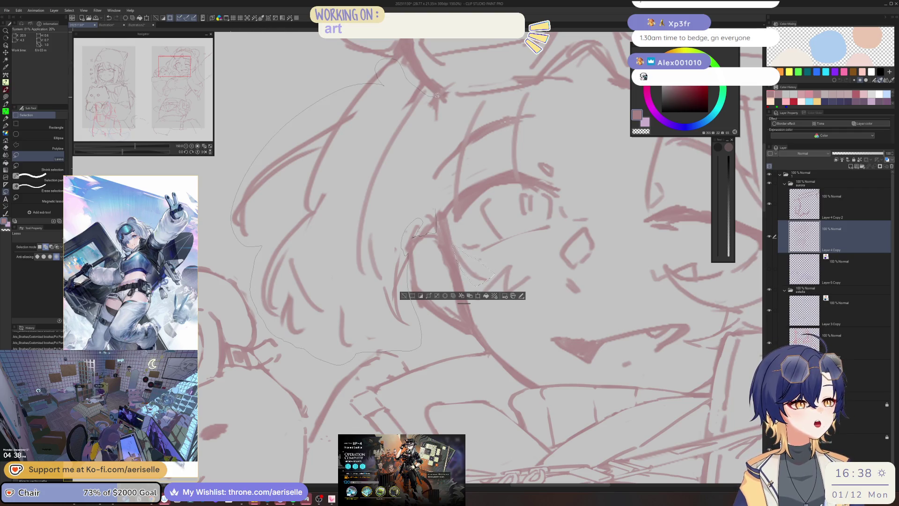
{"action": "left_click_drag", "start_coordinate": [490, 108], "coordinate": [476, 126]}
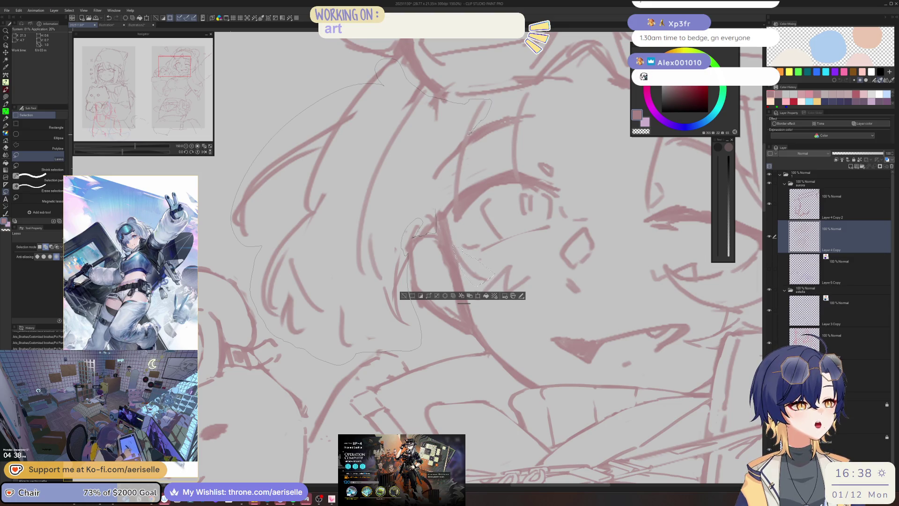
{"action": "mouse_move", "coordinate": [427, 188]}
{"action": "left_mouse_down"}
{"action": "mouse_move", "coordinate": [469, 157]}
{"action": "mouse_move", "coordinate": [459, 193]}
{"action": "mouse_move", "coordinate": [437, 203]}
{"action": "mouse_move", "coordinate": [399, 195]}
{"action": "mouse_move", "coordinate": [412, 162]}
{"action": "mouse_move", "coordinate": [387, 175]}
{"action": "mouse_move", "coordinate": [419, 126]}
{"action": "left_mouse_up"}
{"action": "mouse_move", "coordinate": [404, 214]}
{"action": "left_mouse_down"}
{"action": "mouse_move", "coordinate": [371, 220]}
{"action": "mouse_move", "coordinate": [346, 257]}
{"action": "left_mouse_up"}
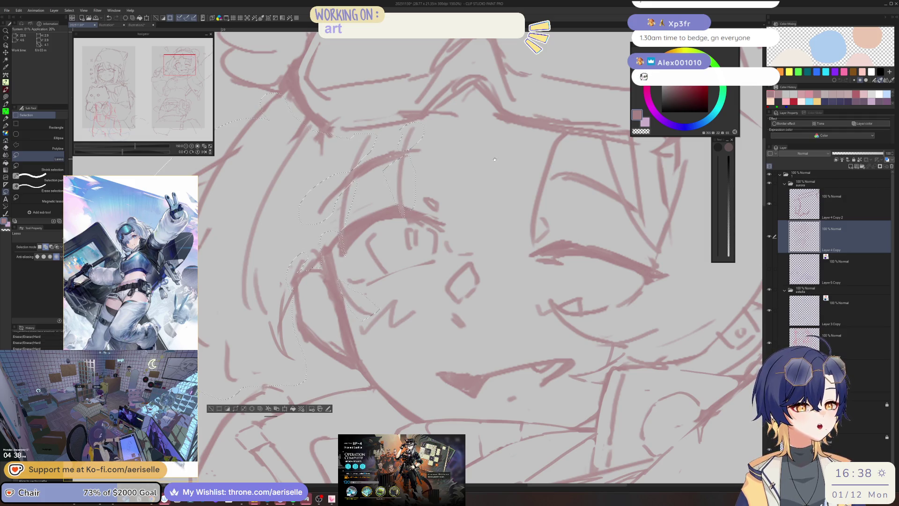
{"action": "scroll", "coordinate": [346, 257], "scroll_direction": "down", "scroll_amount": 5}
{"action": "scroll", "coordinate": [412, 208], "scroll_direction": "up", "scroll_amount": 4}
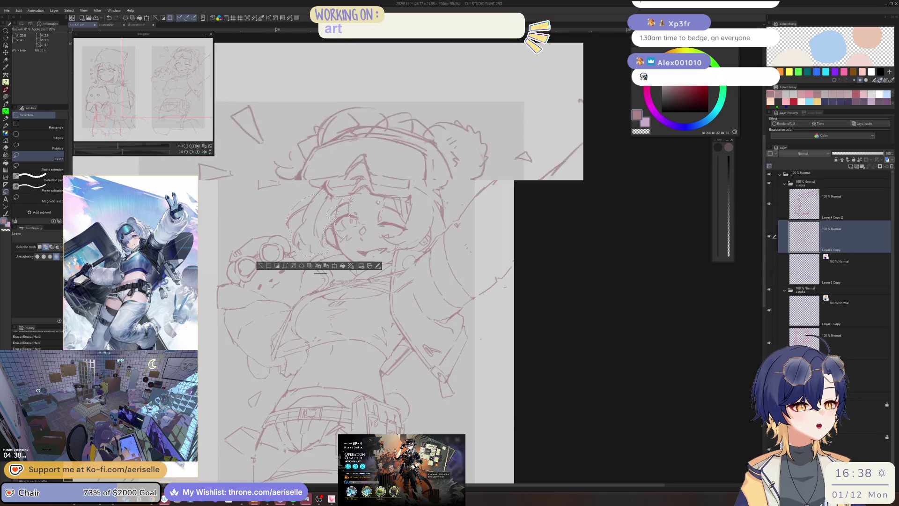
Continue the lasso outline around and below the right eye
{"action": "mouse_move", "coordinate": [359, 238]}
{"action": "left_mouse_down"}
{"action": "mouse_move", "coordinate": [373, 188]}
{"action": "mouse_move", "coordinate": [377, 261]}
{"action": "left_mouse_up"}
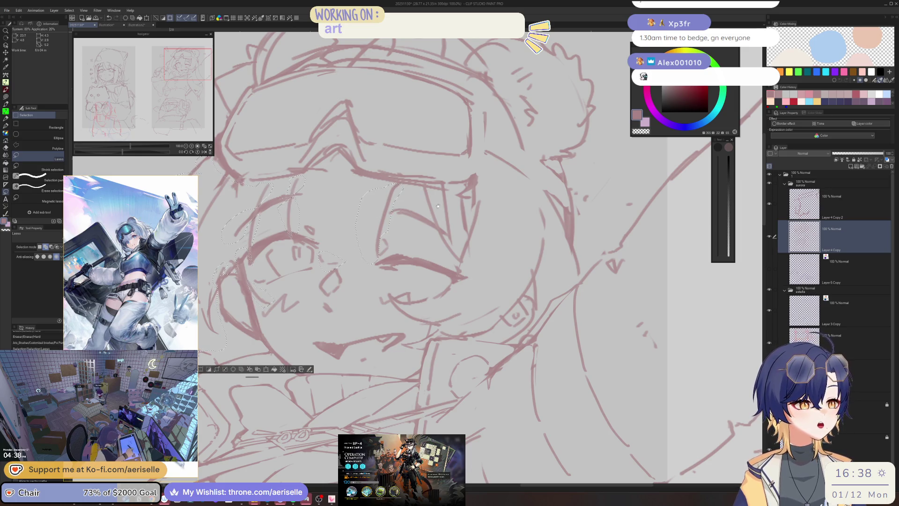
{"action": "left_click_drag", "start_coordinate": [431, 183], "coordinate": [389, 181]}
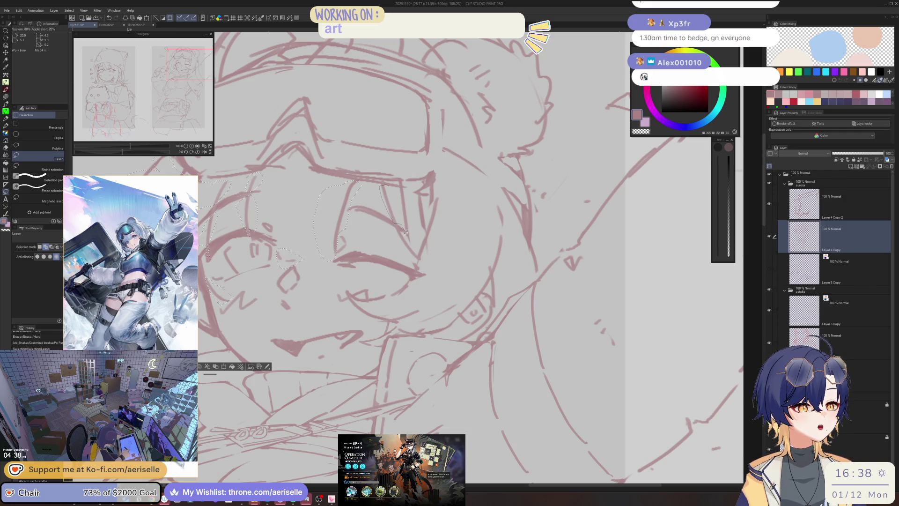
{"action": "mouse_move", "coordinate": [401, 230]}
{"action": "left_mouse_down"}
{"action": "mouse_move", "coordinate": [423, 260]}
{"action": "mouse_move", "coordinate": [471, 210]}
{"action": "mouse_move", "coordinate": [441, 181]}
{"action": "mouse_move", "coordinate": [411, 199]}
{"action": "left_mouse_up"}
{"action": "left_click_drag", "start_coordinate": [412, 200], "coordinate": [425, 117]}
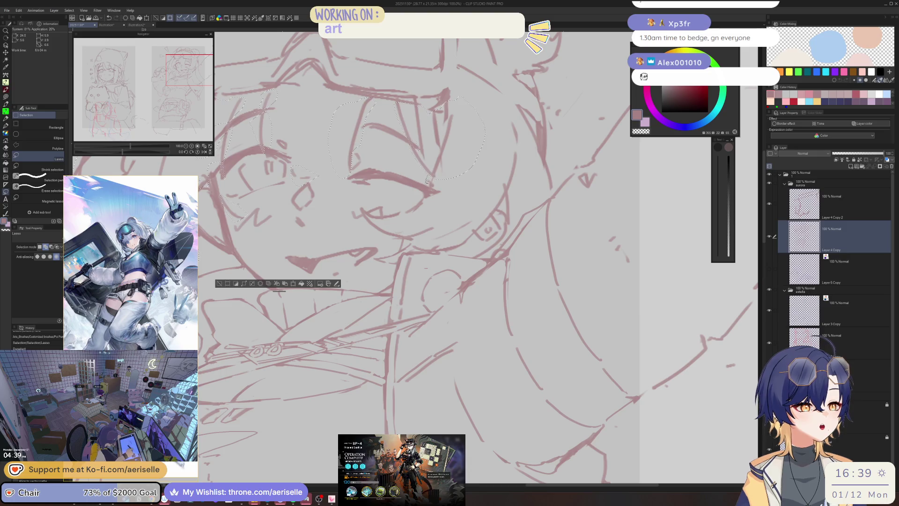
{"action": "mouse_move", "coordinate": [451, 163]}
{"action": "left_mouse_down"}
{"action": "mouse_move", "coordinate": [389, 213]}
{"action": "mouse_move", "coordinate": [362, 209]}
{"action": "left_mouse_up"}
{"action": "mouse_move", "coordinate": [395, 240]}
{"action": "left_mouse_down"}
{"action": "mouse_move", "coordinate": [377, 264]}
{"action": "mouse_move", "coordinate": [469, 246]}
{"action": "mouse_move", "coordinate": [478, 229]}
{"action": "left_mouse_up"}
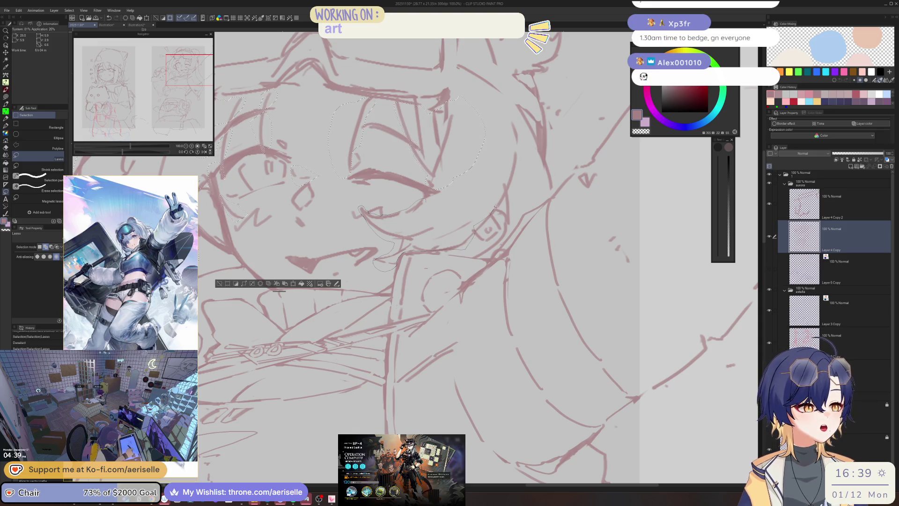
{"action": "mouse_move", "coordinate": [546, 193]}
{"action": "left_mouse_down"}
{"action": "mouse_move", "coordinate": [560, 173]}
{"action": "mouse_move", "coordinate": [546, 126]}
{"action": "mouse_move", "coordinate": [477, 107]}
{"action": "left_mouse_up"}
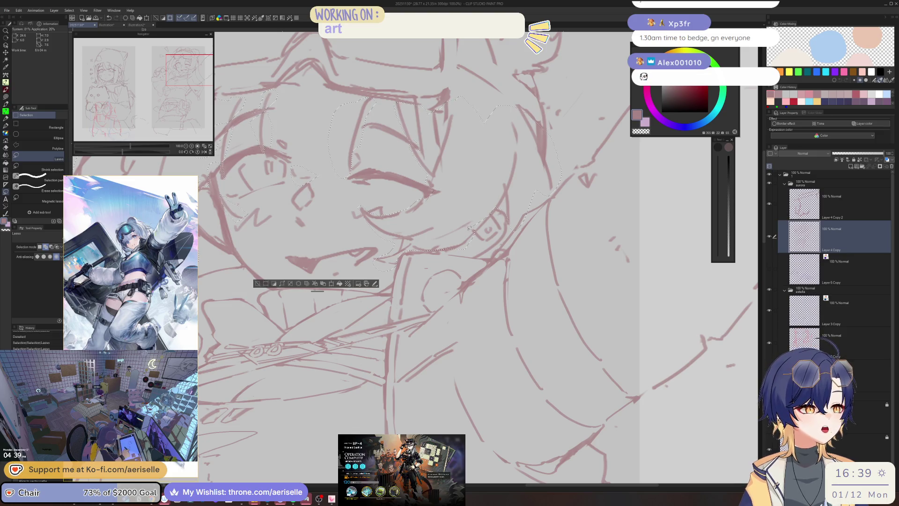
{"action": "left_click_drag", "start_coordinate": [474, 230], "coordinate": [479, 253]}
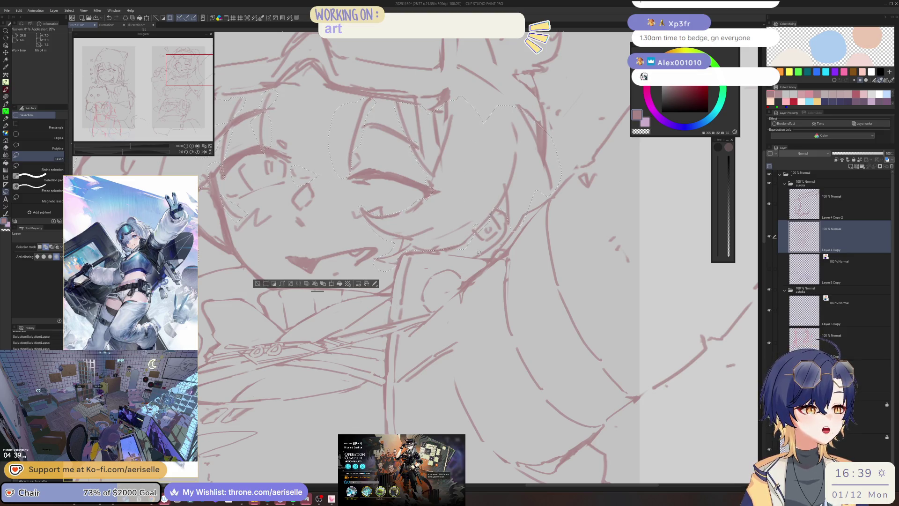
Trace along the goggles' top to close the head selection, then copy and paste it
{"action": "scroll", "coordinate": [506, 167], "scroll_direction": "down", "scroll_amount": 3}
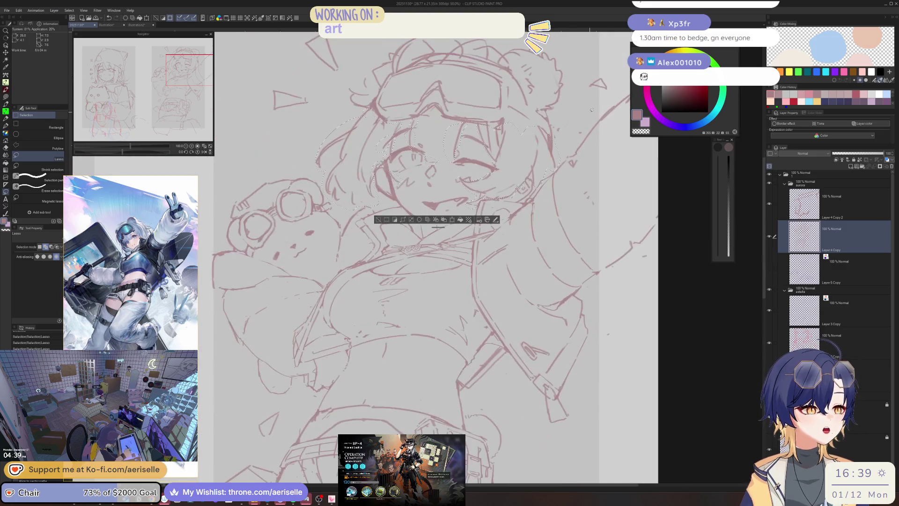
{"action": "scroll", "coordinate": [507, 166], "scroll_direction": "up", "scroll_amount": 3}
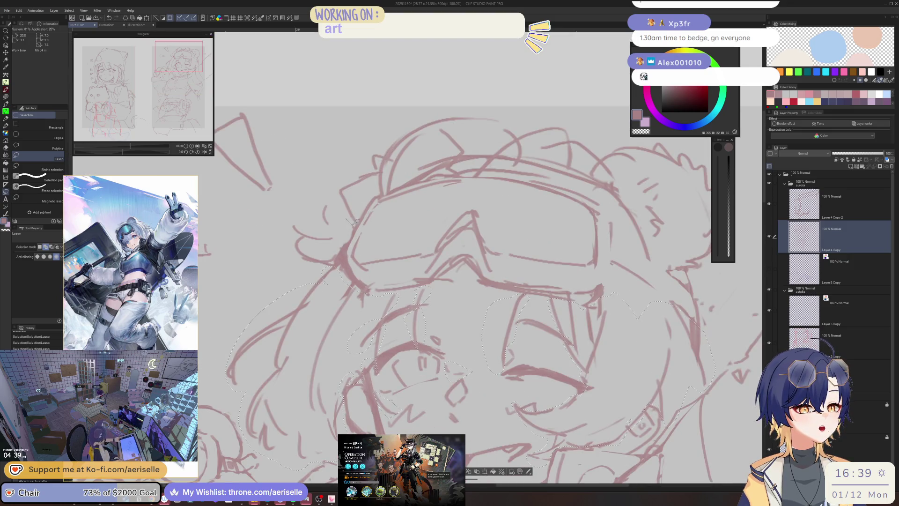
{"action": "mouse_move", "coordinate": [371, 197]}
{"action": "left_mouse_down"}
{"action": "mouse_move", "coordinate": [305, 197]}
{"action": "mouse_move", "coordinate": [284, 267]}
{"action": "mouse_move", "coordinate": [323, 281]}
{"action": "mouse_move", "coordinate": [340, 262]}
{"action": "mouse_move", "coordinate": [354, 206]}
{"action": "left_mouse_up"}
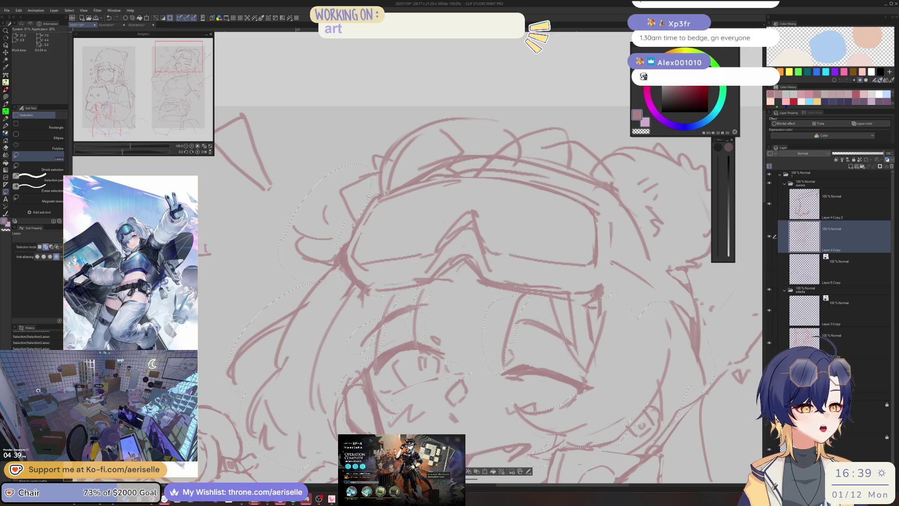
{"action": "mouse_move", "coordinate": [422, 176]}
{"action": "left_mouse_down"}
{"action": "mouse_move", "coordinate": [461, 170]}
{"action": "mouse_move", "coordinate": [602, 200]}
{"action": "left_mouse_up"}
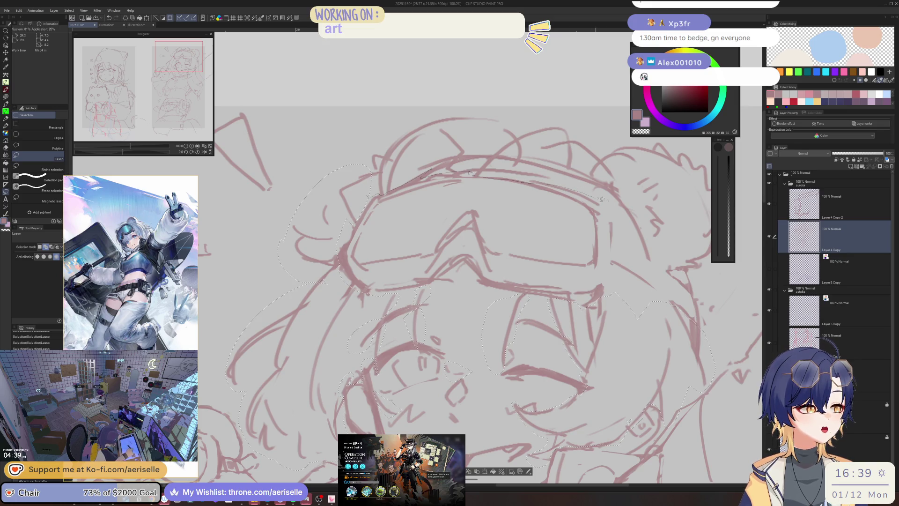
{"action": "mouse_move", "coordinate": [639, 227]}
{"action": "left_mouse_down"}
{"action": "mouse_move", "coordinate": [639, 253]}
{"action": "mouse_move", "coordinate": [605, 82]}
{"action": "mouse_move", "coordinate": [459, 77]}
{"action": "left_mouse_up"}
{"action": "left_click_drag", "start_coordinate": [583, 199], "coordinate": [516, 259]}
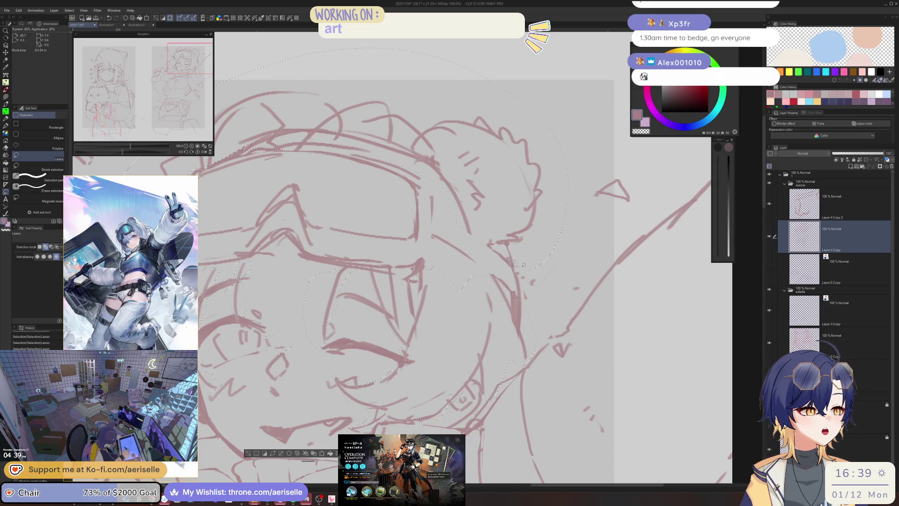
{"action": "scroll", "coordinate": [524, 261], "scroll_direction": "down", "scroll_amount": 3}
{"action": "key", "text": "ctrl+c"}
{"action": "key", "text": "ctrl+v"}
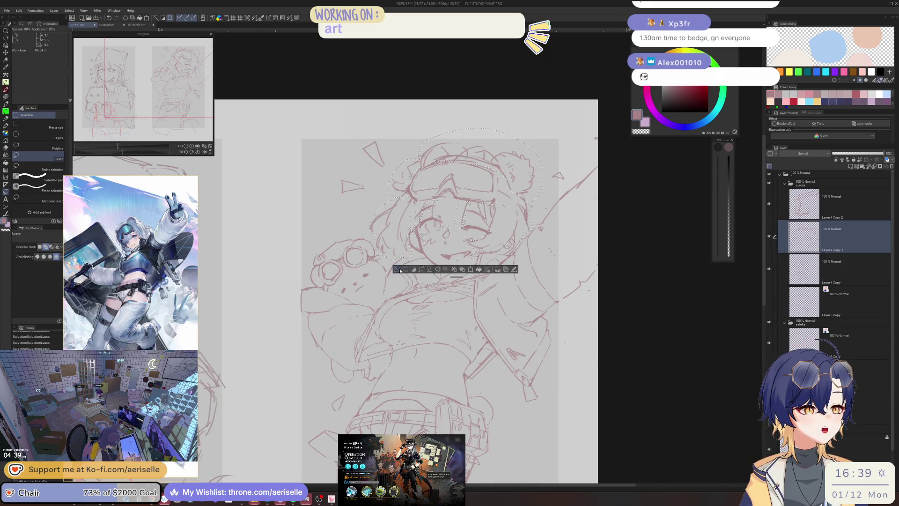
Deselect, rename the pasted layer to 'hair', and save the drawing
{"action": "left_click", "coordinate": [400, 270]}
{"action": "double_click", "coordinate": [836, 250]}
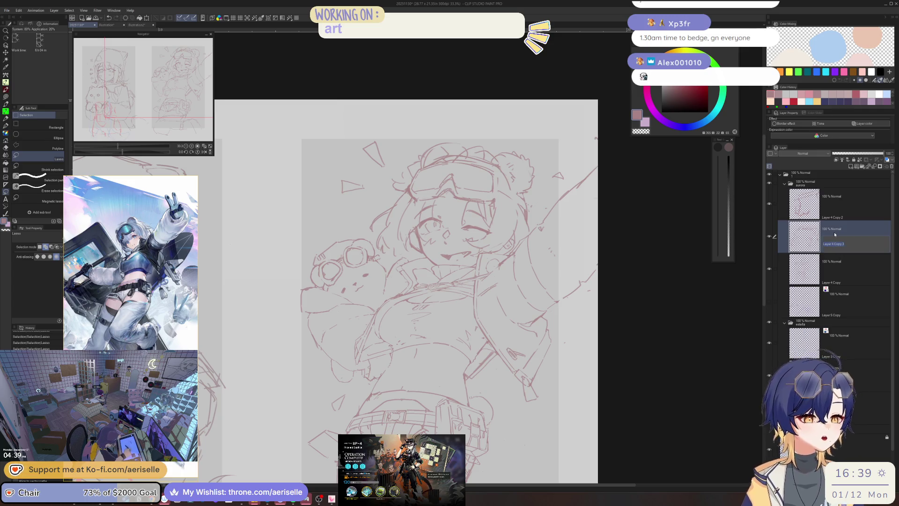
{"action": "key", "text": "ctrl+s"}
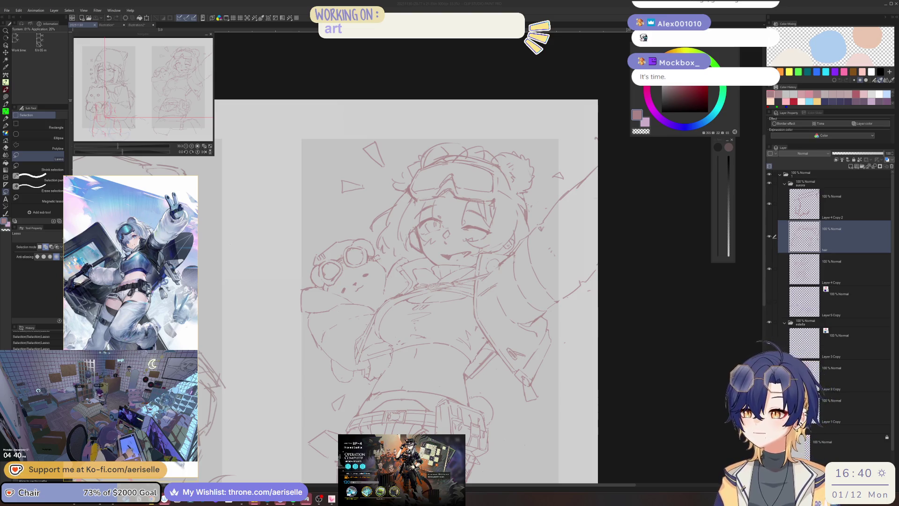
On the face layer, use a slightly thinner Poi Pen to add a small mark on the face
{"action": "scroll", "coordinate": [436, 210], "scroll_direction": "up", "scroll_amount": 3}
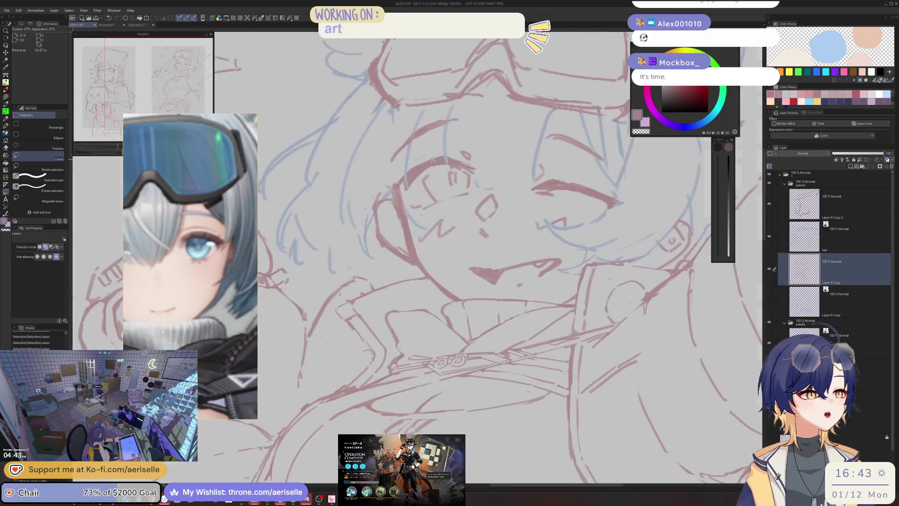
{"action": "scroll", "coordinate": [435, 203], "scroll_direction": "up", "scroll_amount": 2}
{"action": "left_click", "coordinate": [435, 203], "text": "ctrl+shift"}
{"action": "key", "text": "p"}
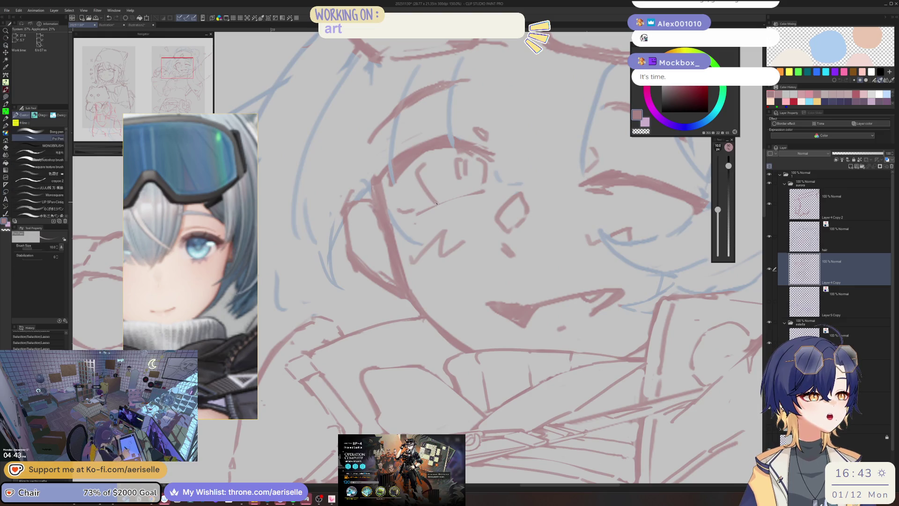
{"action": "key", "text": "bracketleft"}
{"action": "key", "text": "bracketleft"}
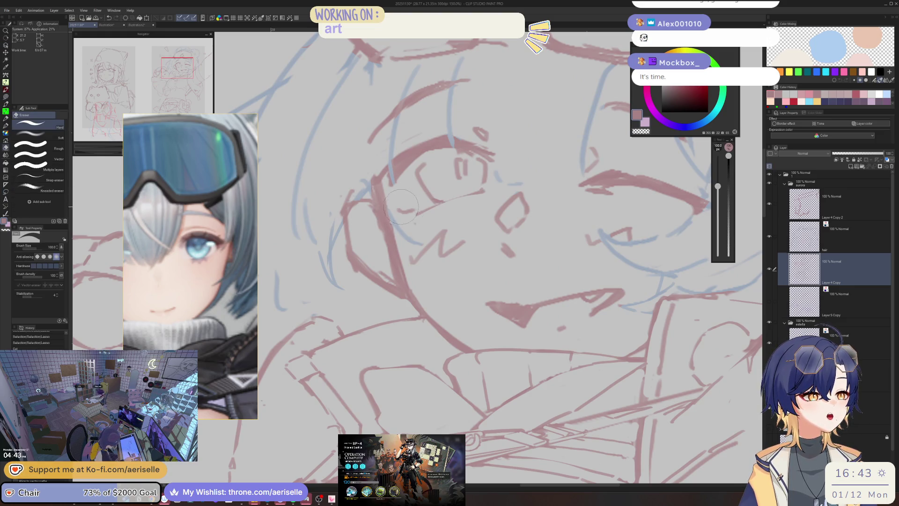
{"action": "left_click", "coordinate": [406, 216]}
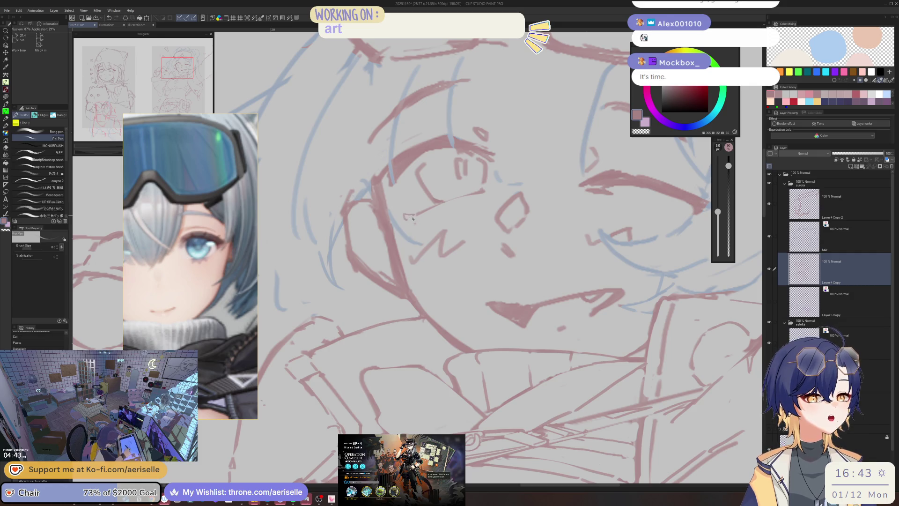
{"action": "left_click_drag", "start_coordinate": [554, 189], "coordinate": [484, 161]}
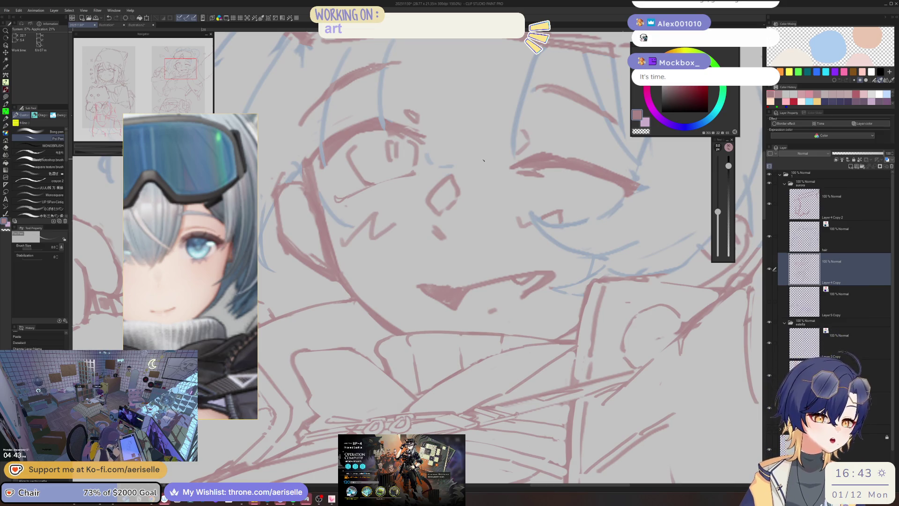
{"action": "scroll", "coordinate": [492, 152], "scroll_direction": "down", "scroll_amount": 4}
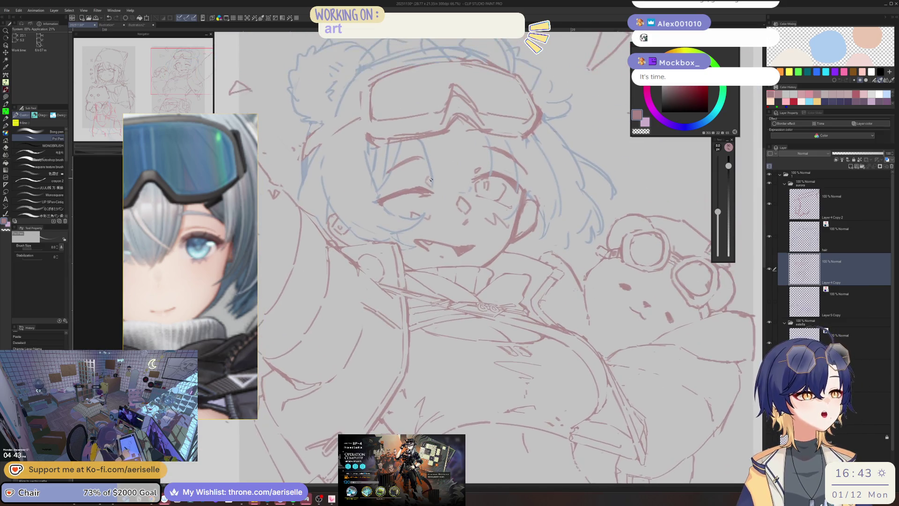
{"action": "scroll", "coordinate": [505, 143], "scroll_direction": "up", "scroll_amount": 3}
{"action": "scroll", "coordinate": [515, 137], "scroll_direction": "down", "scroll_amount": 3}
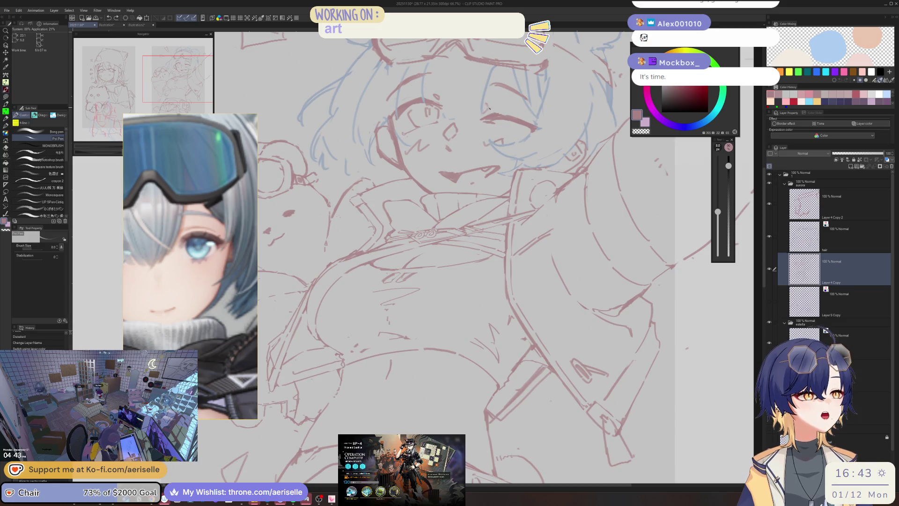
{"action": "scroll", "coordinate": [489, 109], "scroll_direction": "up", "scroll_amount": 2}
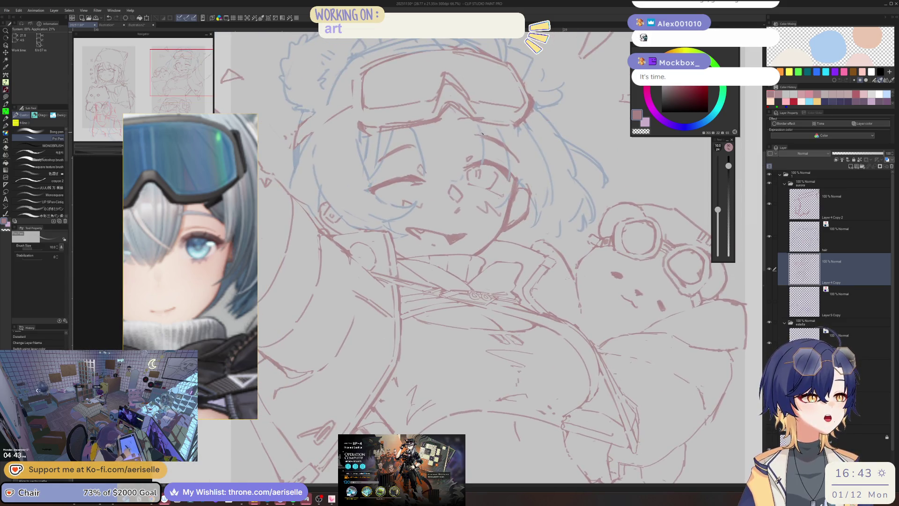
Erase stray patches of the face and cheek lines, checking them in a mirrored view
{"action": "key", "text": "e"}
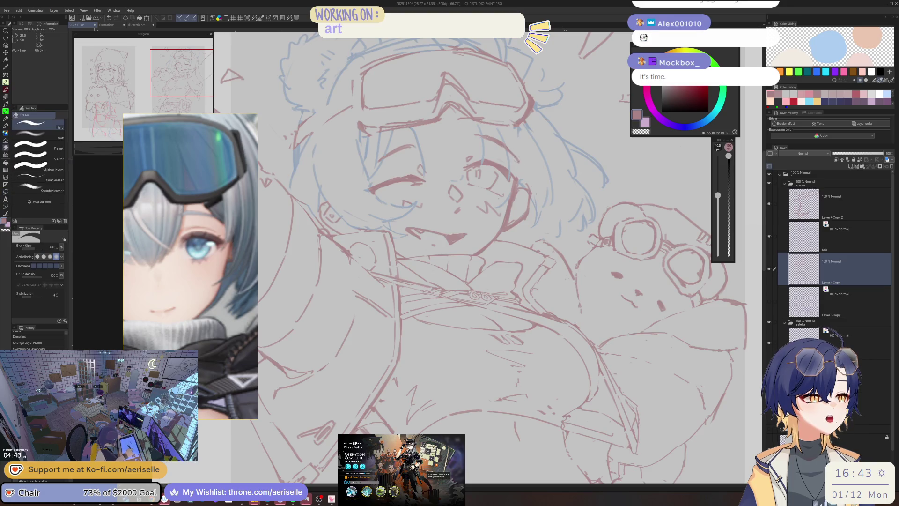
{"action": "key", "text": "p"}
{"action": "key", "text": "h"}
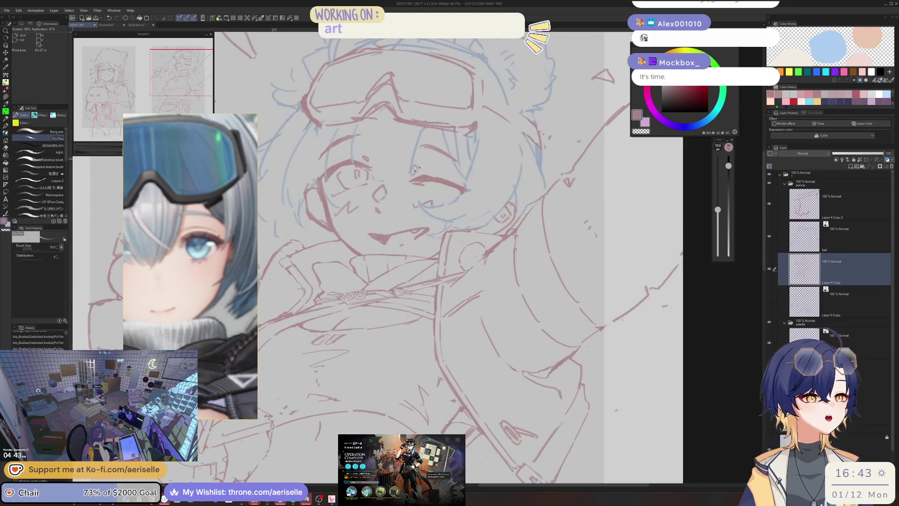
{"action": "scroll", "coordinate": [414, 168], "scroll_direction": "up", "scroll_amount": 3}
{"action": "key", "text": "e"}
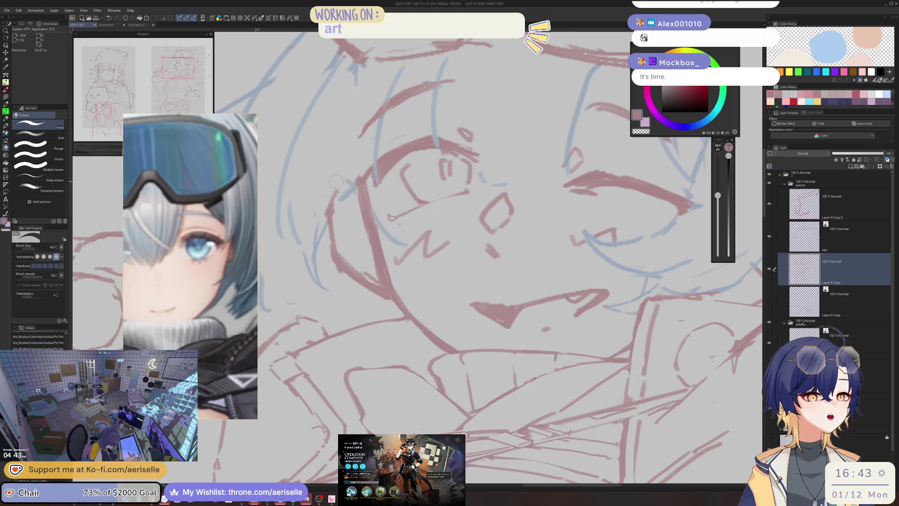
{"action": "key", "text": "p"}
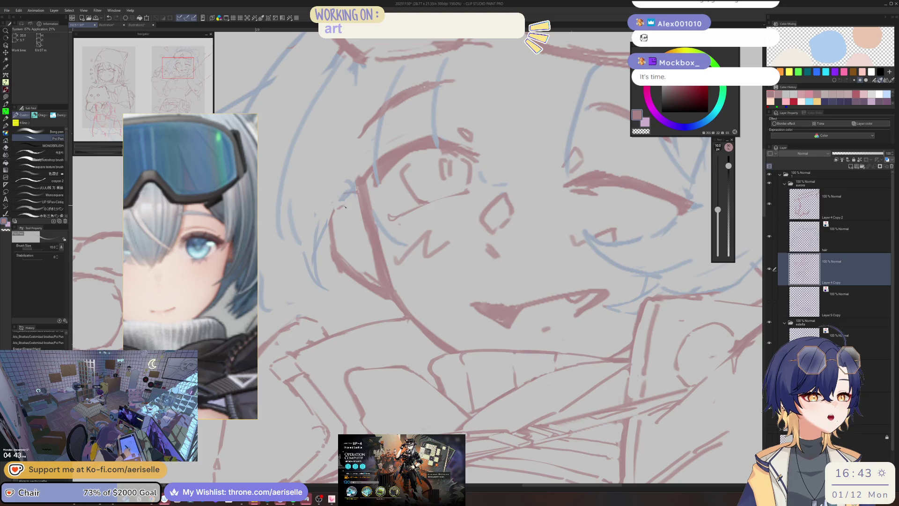
{"action": "key", "text": "e"}
{"action": "left_click_drag", "start_coordinate": [354, 296], "coordinate": [335, 237]}
{"action": "left_click_drag", "start_coordinate": [342, 269], "coordinate": [379, 298]}
{"action": "key", "text": "h"}
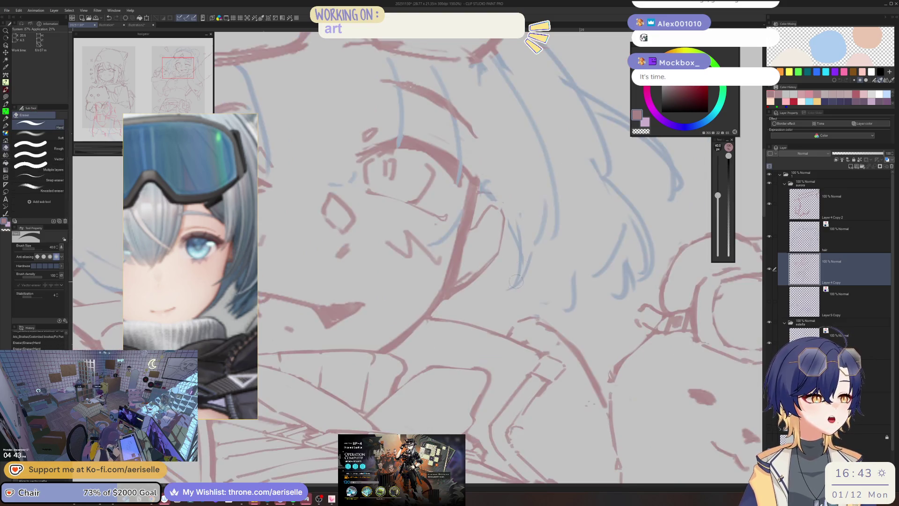
{"action": "left_click_drag", "start_coordinate": [460, 292], "coordinate": [470, 277]}
Redraw a short stretch of the face outline and lighten part of it
{"action": "key", "text": "p"}
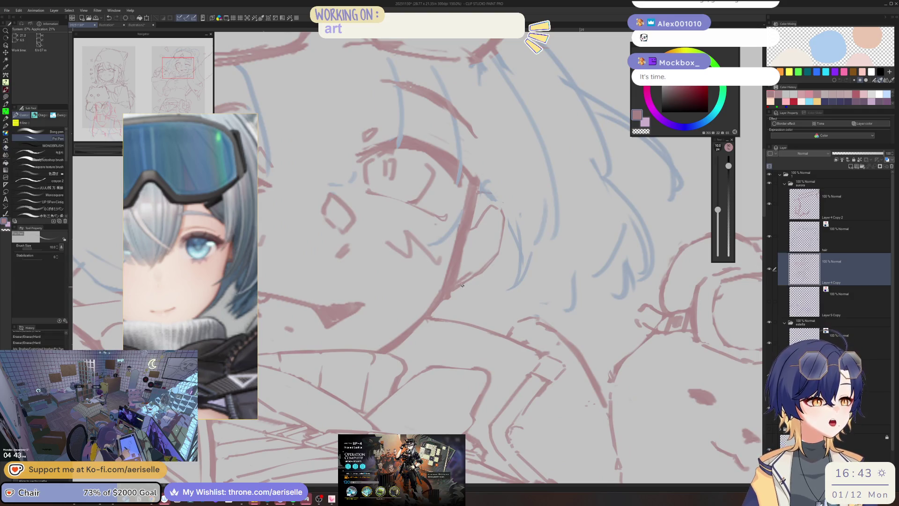
{"action": "key", "text": "e"}
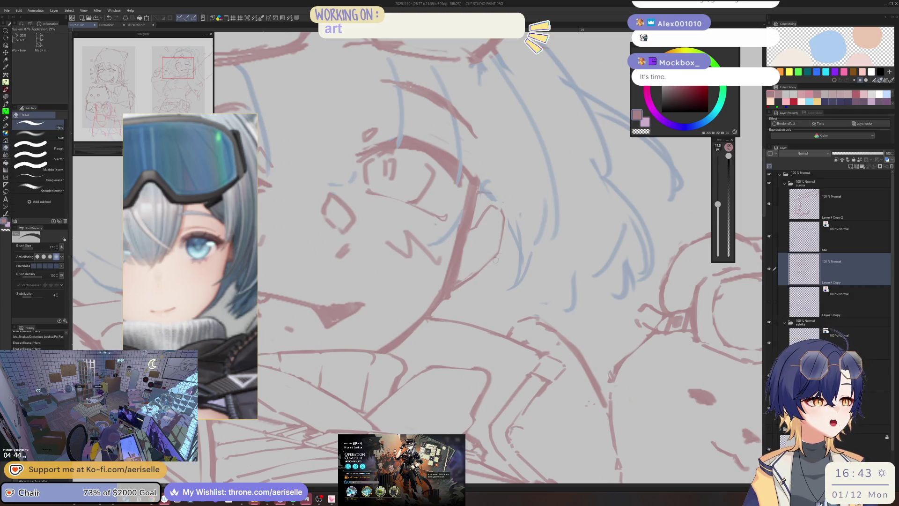
{"action": "key", "text": "p"}
{"action": "left_click_drag", "start_coordinate": [491, 207], "coordinate": [495, 224]}
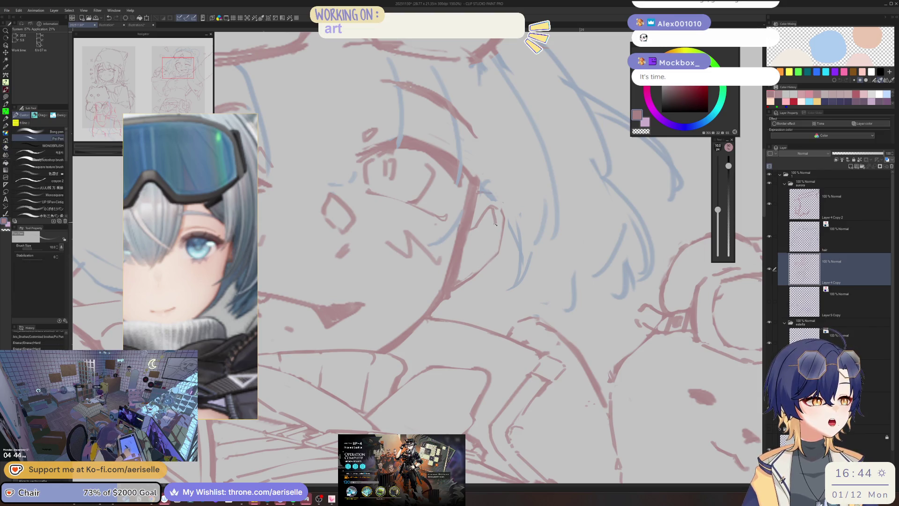
{"action": "key", "text": "e"}
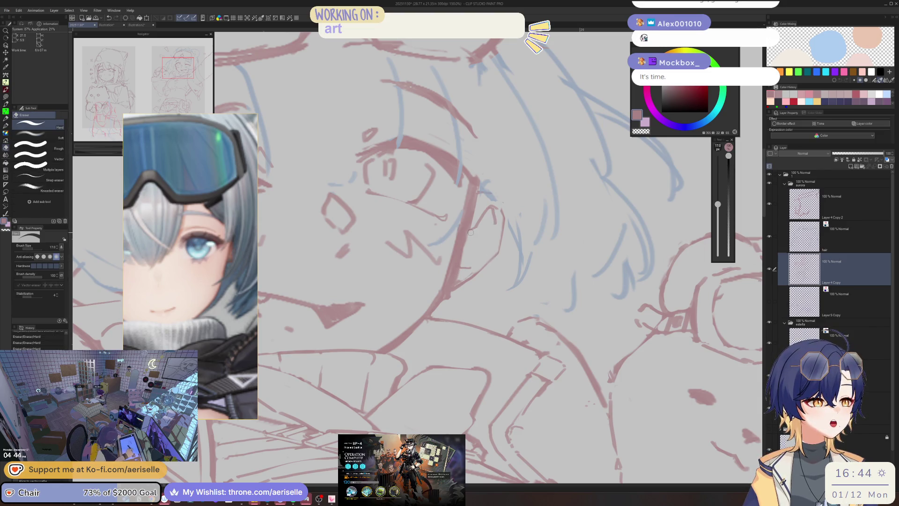
{"action": "left_click_drag", "start_coordinate": [468, 242], "coordinate": [459, 266]}
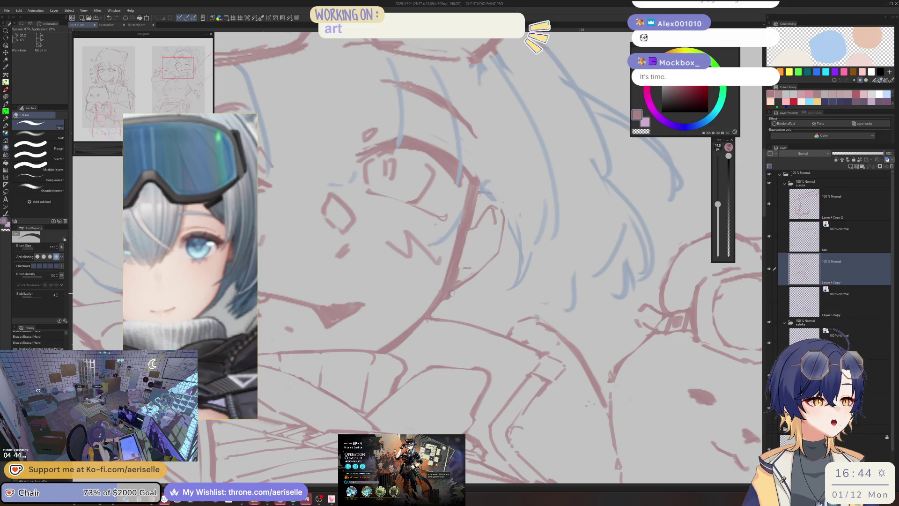
{"action": "scroll", "coordinate": [442, 305], "scroll_direction": "down", "scroll_amount": 4}
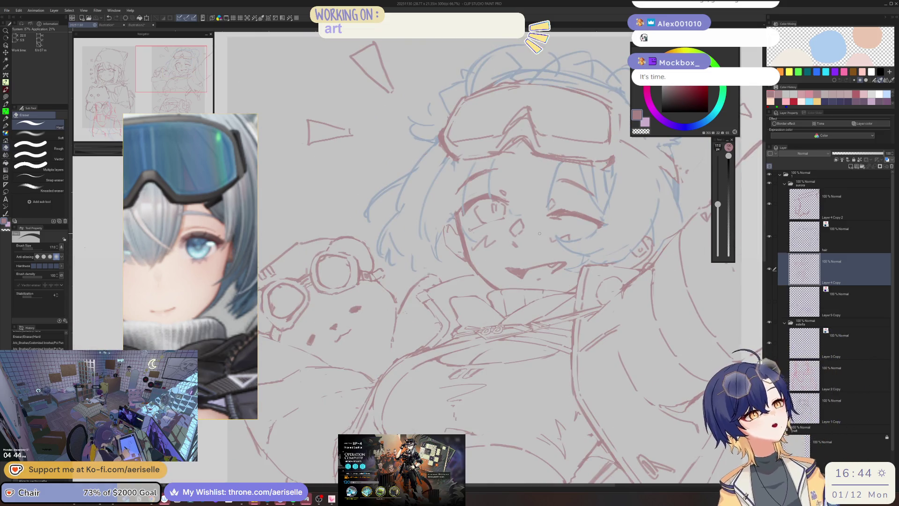
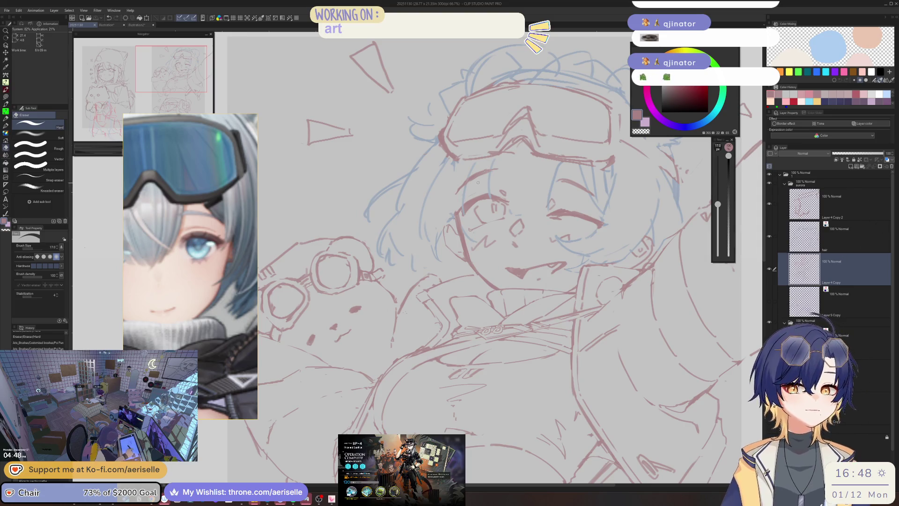
Add a small pen stroke beside the girl's closed eye
{"action": "scroll", "coordinate": [420, 268], "scroll_direction": "down", "scroll_amount": 2}
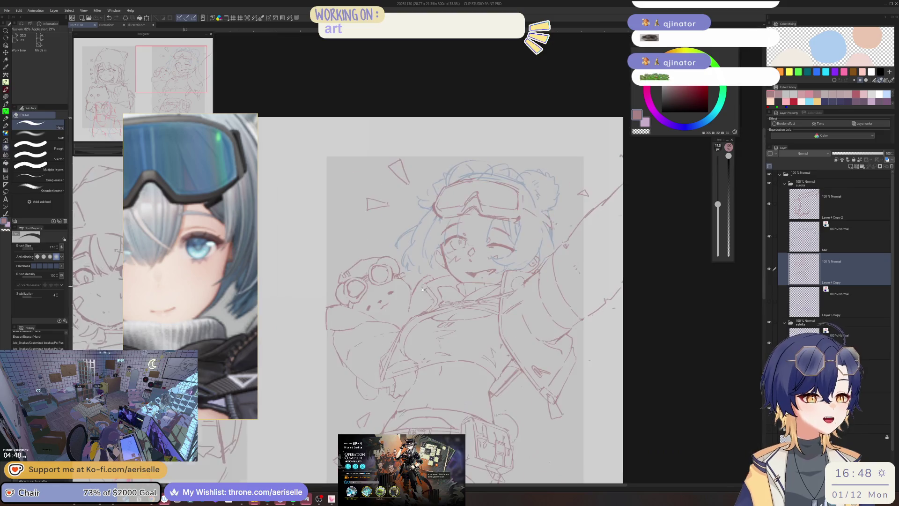
{"action": "scroll", "coordinate": [420, 268], "scroll_direction": "up", "scroll_amount": 1}
{"action": "scroll", "coordinate": [420, 268], "scroll_direction": "up", "scroll_amount": 2}
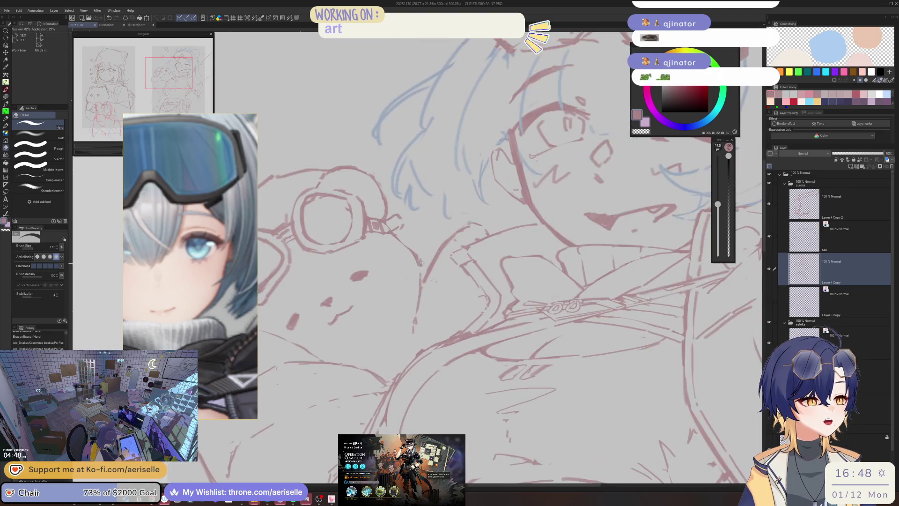
{"action": "scroll", "coordinate": [423, 268], "scroll_direction": "up", "scroll_amount": 3}
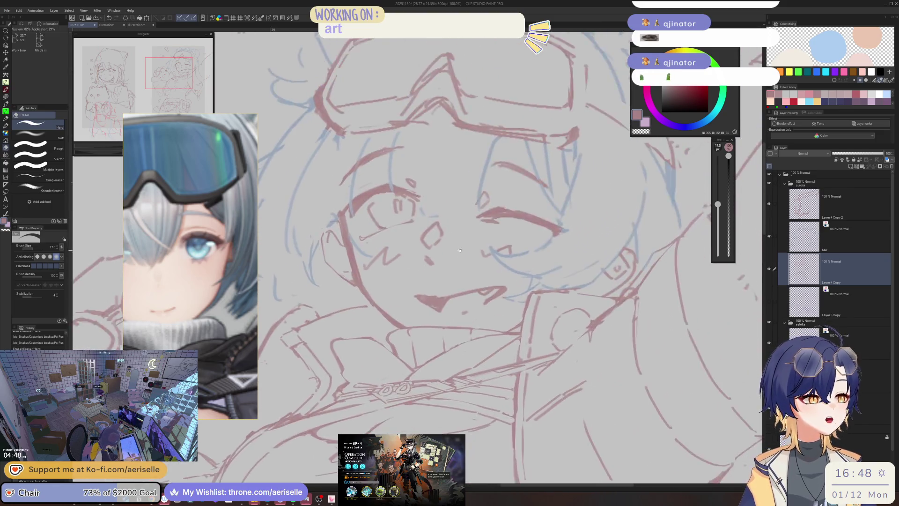
{"action": "key", "text": "p"}
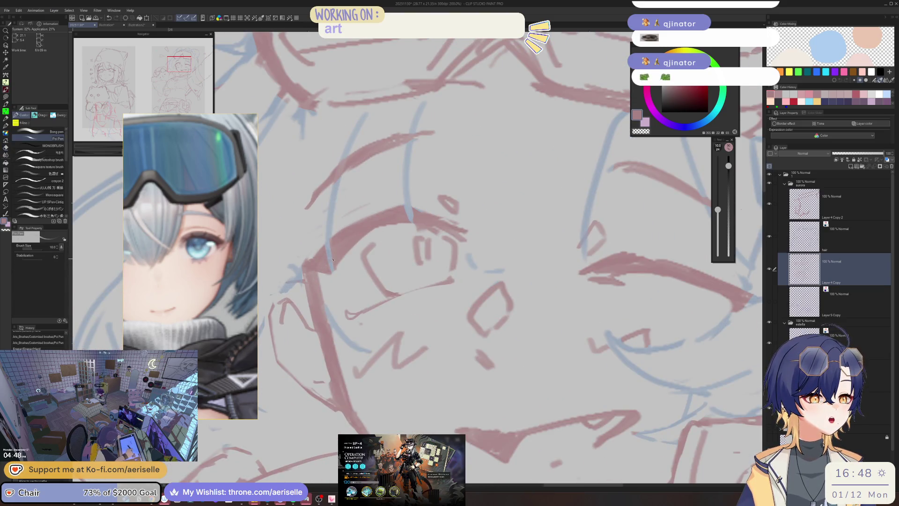
{"action": "scroll", "coordinate": [387, 227], "scroll_direction": "down", "scroll_amount": 2}
{"action": "scroll", "coordinate": [387, 227], "scroll_direction": "up", "scroll_amount": 1}
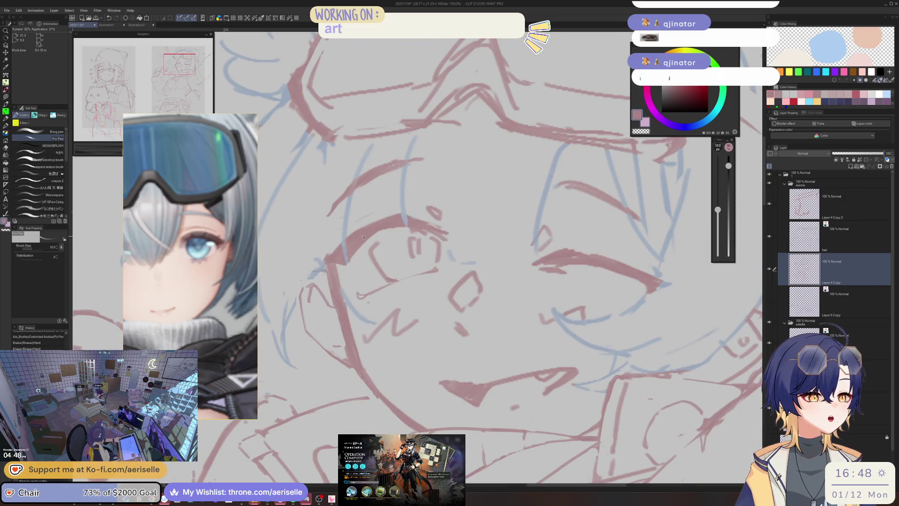
{"action": "left_click_drag", "start_coordinate": [394, 227], "coordinate": [373, 235]}
Erase stray marks near the eye and refine it with a thinner pen
{"action": "scroll", "coordinate": [392, 227], "scroll_direction": "down", "scroll_amount": 1}
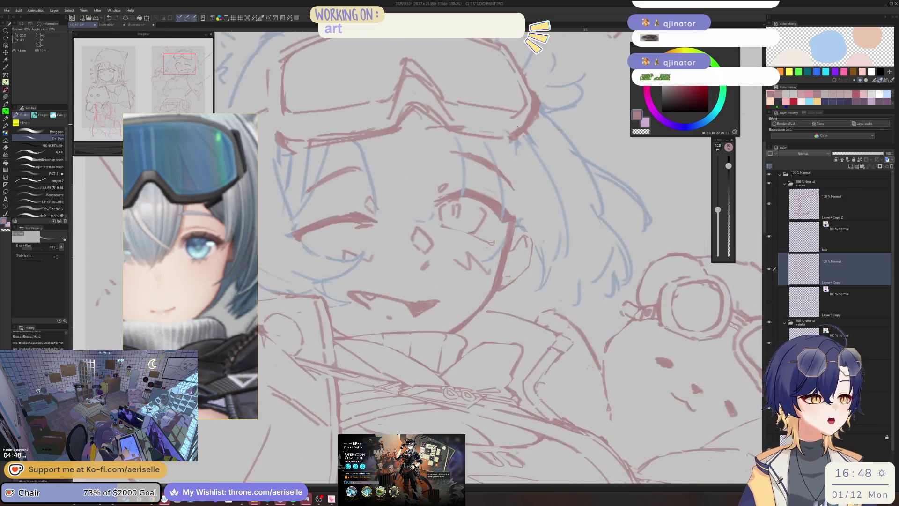
{"action": "scroll", "coordinate": [422, 204], "scroll_direction": "up", "scroll_amount": 2}
{"action": "key", "text": "e"}
{"action": "left_click_drag", "start_coordinate": [423, 203], "coordinate": [466, 192]}
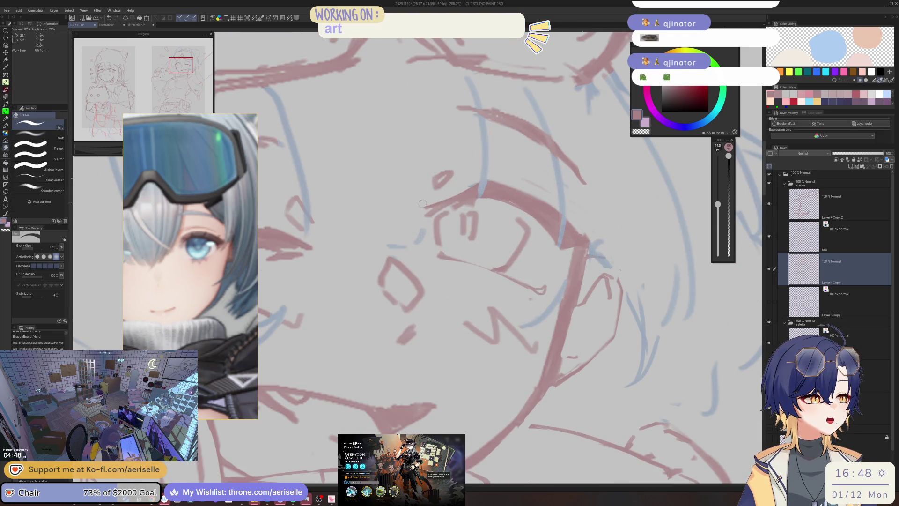
{"action": "scroll", "coordinate": [466, 238], "scroll_direction": "down", "scroll_amount": 4}
{"action": "scroll", "coordinate": [466, 237], "scroll_direction": "up", "scroll_amount": 6}
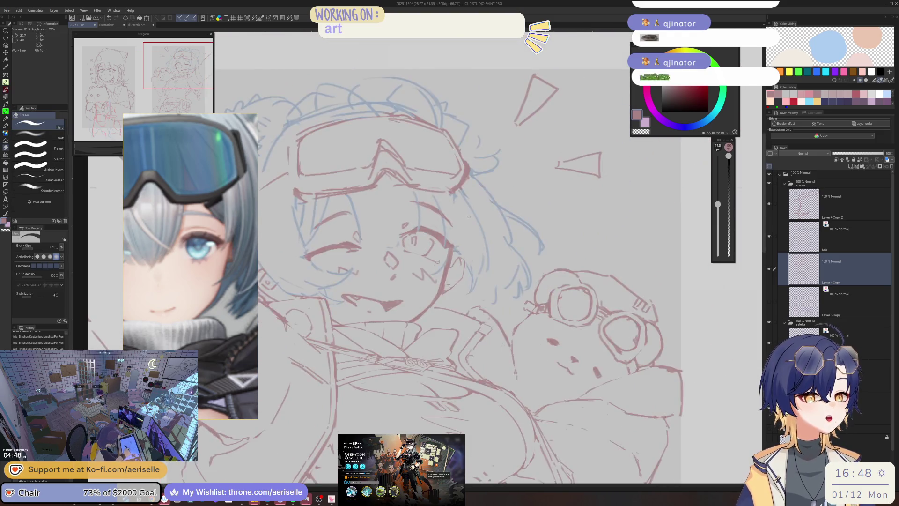
{"action": "key", "text": "p"}
{"action": "key", "text": "bracketleft"}
{"action": "mouse_move", "coordinate": [487, 205]}
{"action": "left_mouse_down"}
{"action": "mouse_move", "coordinate": [466, 229]}
{"action": "mouse_move", "coordinate": [478, 234]}
{"action": "left_mouse_up"}
With a much smaller eraser, trim and lighten parts of the pink eye arc
{"action": "key", "text": "minus"}
{"action": "key", "text": "minus"}
{"action": "key", "text": "minus"}
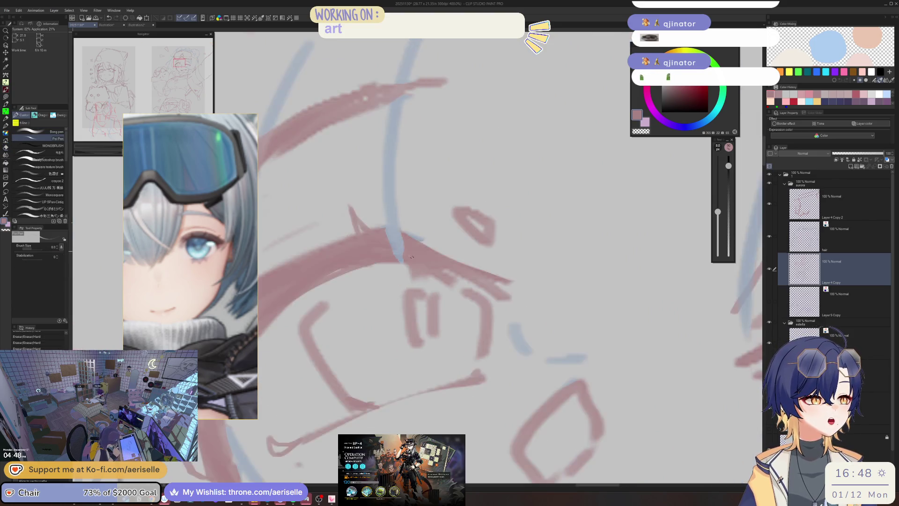
{"action": "key", "text": "e"}
{"action": "key", "text": "bracketleft"}
{"action": "key", "text": "bracketleft"}
{"action": "key", "text": "bracketleft"}
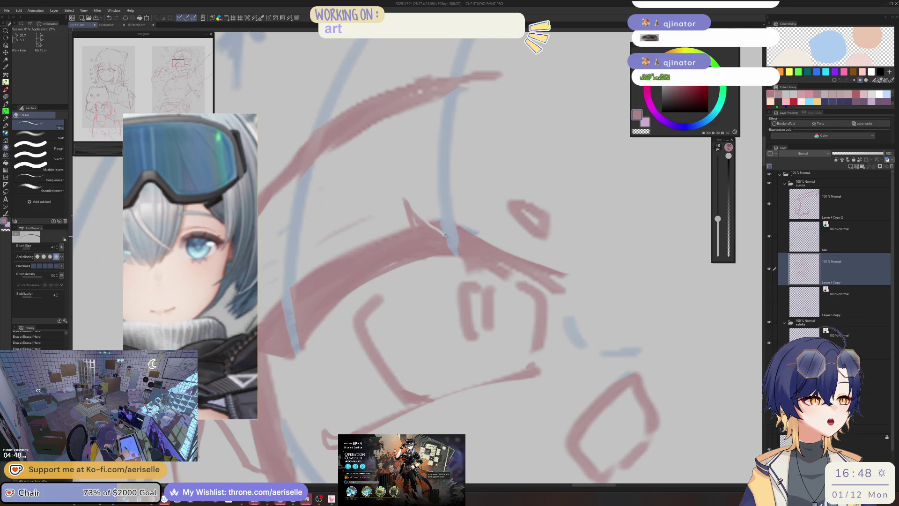
{"action": "key", "text": "h"}
{"action": "left_click_drag", "start_coordinate": [406, 224], "coordinate": [391, 239]}
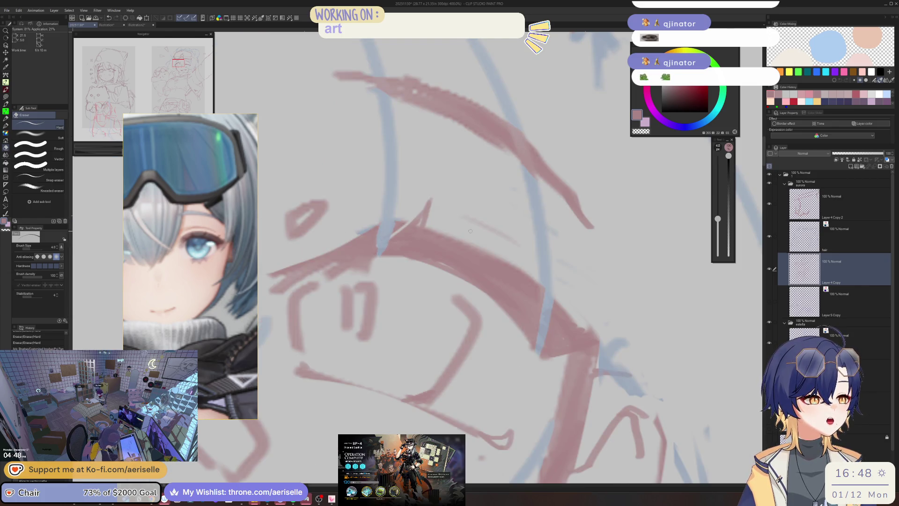
{"action": "key", "text": "minus"}
{"action": "left_click_drag", "start_coordinate": [465, 233], "coordinate": [508, 217]}
{"action": "key", "text": "minus"}
{"action": "key", "text": "minus"}
Add a small lash spike on the eye arc and short strokes on the face
{"action": "key", "text": "p"}
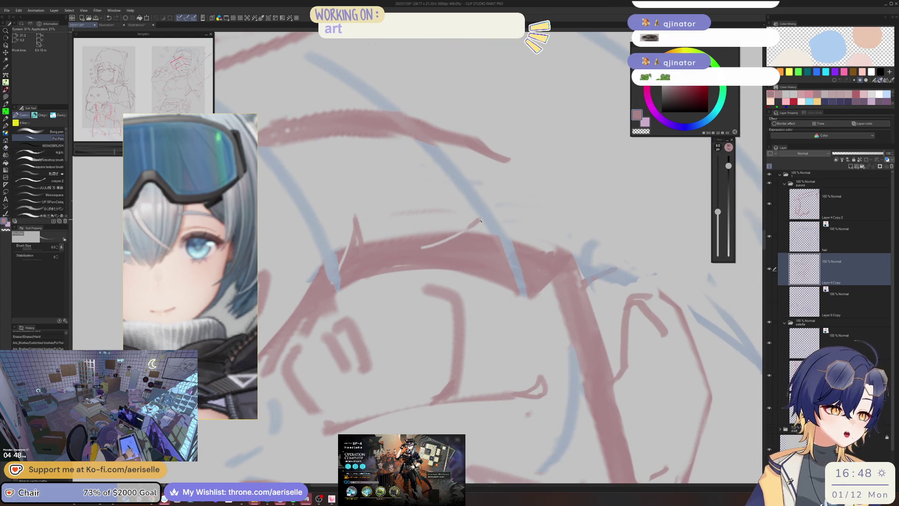
{"action": "mouse_move", "coordinate": [482, 219]}
{"action": "left_mouse_down"}
{"action": "mouse_move", "coordinate": [464, 234]}
{"action": "mouse_move", "coordinate": [472, 232]}
{"action": "left_mouse_up"}
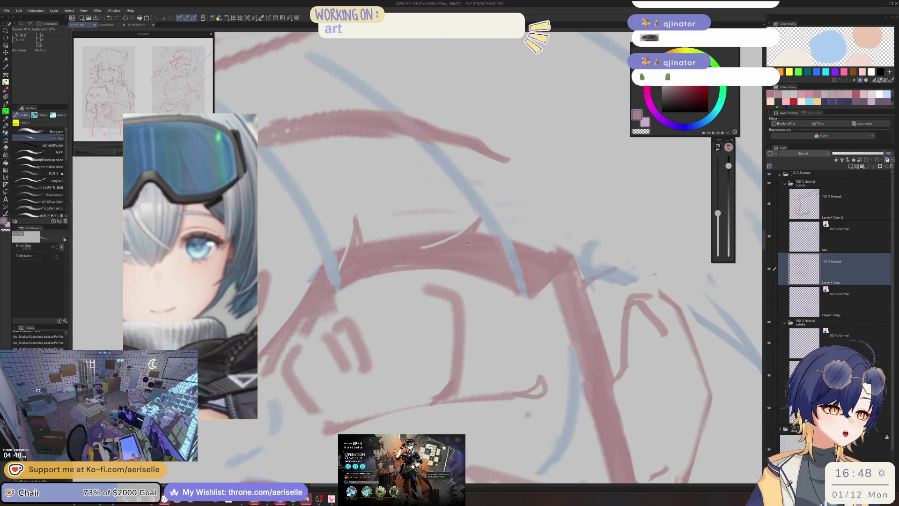
{"action": "mouse_move", "coordinate": [552, 256]}
{"action": "left_mouse_down"}
{"action": "mouse_move", "coordinate": [483, 255]}
{"action": "mouse_move", "coordinate": [517, 243]}
{"action": "mouse_move", "coordinate": [575, 144]}
{"action": "mouse_move", "coordinate": [377, 313]}
{"action": "left_mouse_up"}
{"action": "key", "text": "e"}
{"action": "key", "text": "p"}
{"action": "left_click_drag", "start_coordinate": [378, 314], "coordinate": [401, 327]}
{"action": "scroll", "coordinate": [403, 319], "scroll_direction": "down", "scroll_amount": 8}
{"action": "scroll", "coordinate": [422, 302], "scroll_direction": "up", "scroll_amount": 5}
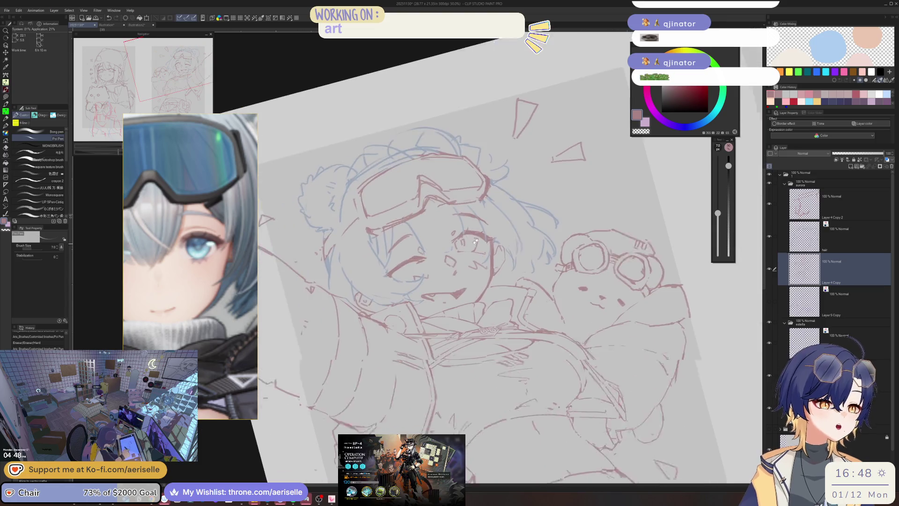
{"action": "left_click_drag", "start_coordinate": [451, 208], "coordinate": [461, 200]}
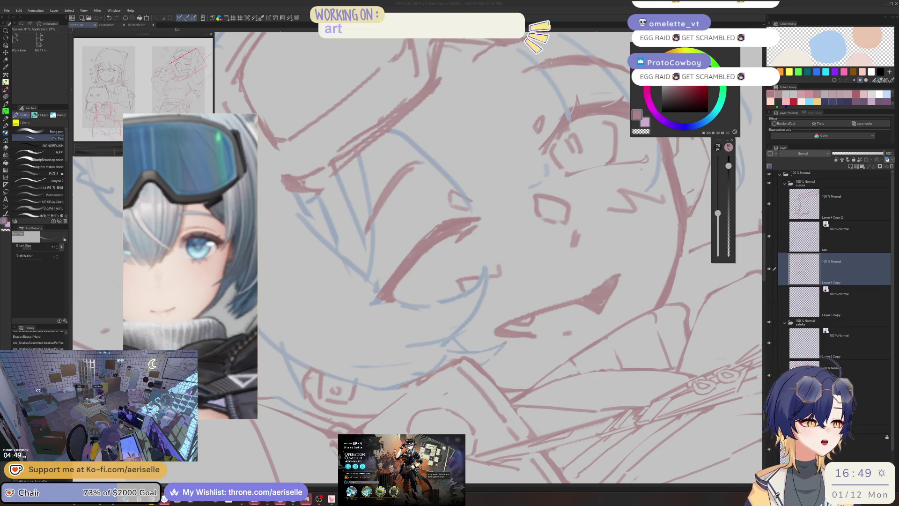
Lasso the lines beside the open eye and nudge them slightly up and right
{"action": "left_click", "coordinate": [677, 189]}
{"action": "scroll", "coordinate": [424, 144], "scroll_direction": "down", "scroll_amount": 5}
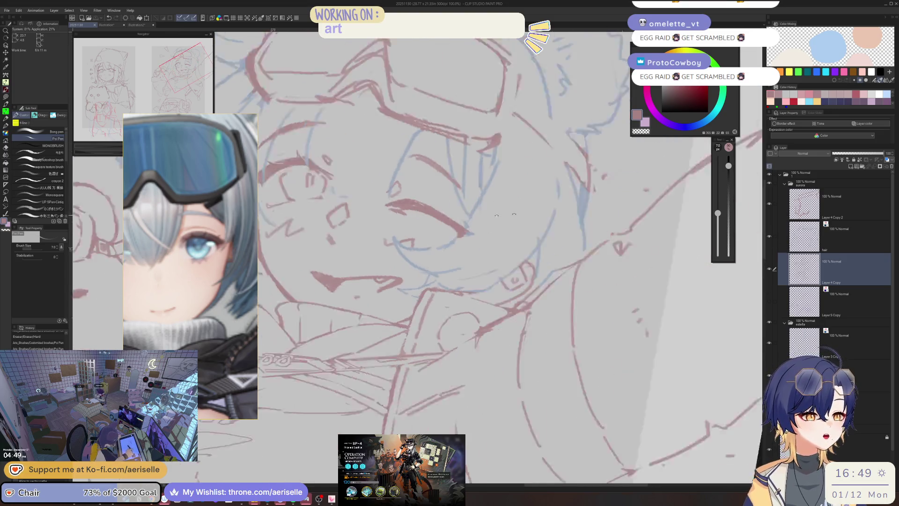
{"action": "scroll", "coordinate": [557, 127], "scroll_direction": "down", "scroll_amount": 3}
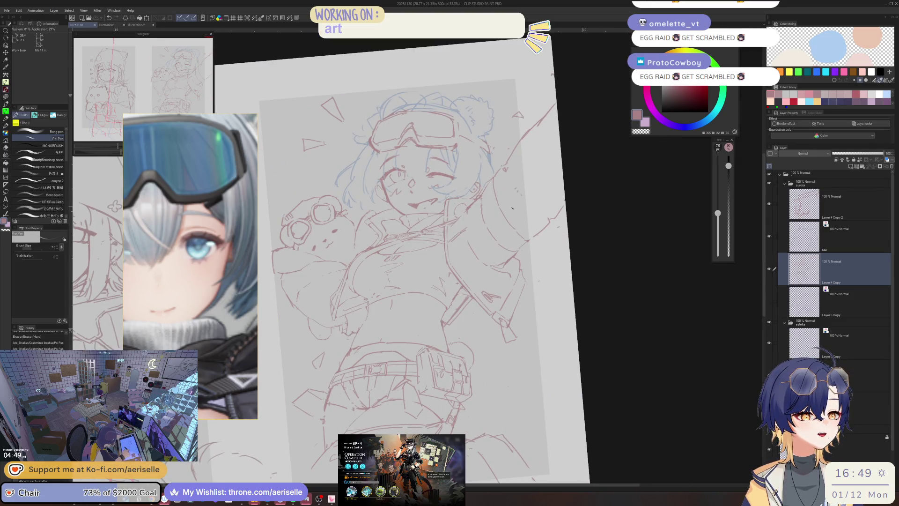
{"action": "key", "text": "ctrl+@"}
{"action": "left_click_drag", "start_coordinate": [485, 131], "coordinate": [437, 184]}
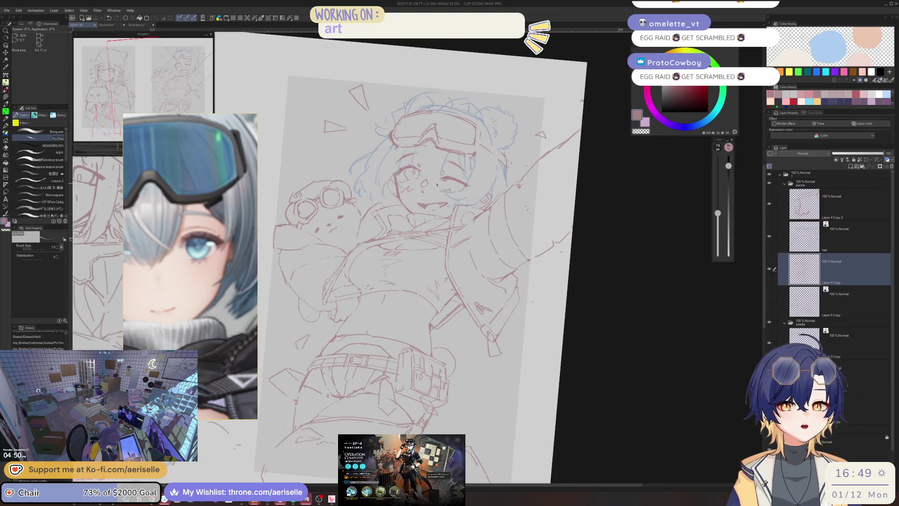
{"action": "scroll", "coordinate": [447, 150], "scroll_direction": "up", "scroll_amount": 5}
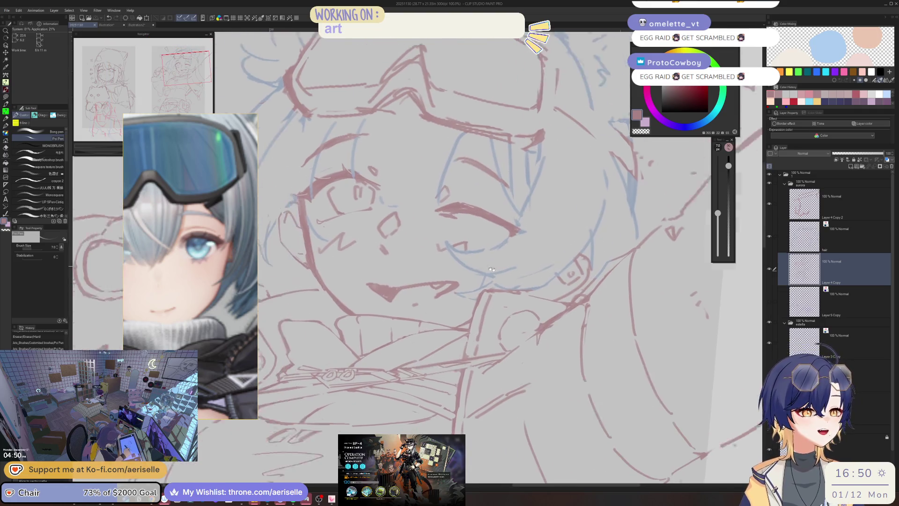
{"action": "scroll", "coordinate": [365, 245], "scroll_direction": "up", "scroll_amount": 1}
{"action": "key", "text": "m"}
{"action": "mouse_move", "coordinate": [358, 252]}
{"action": "left_mouse_down"}
{"action": "mouse_move", "coordinate": [358, 289]}
{"action": "mouse_move", "coordinate": [377, 277]}
{"action": "mouse_move", "coordinate": [367, 241]}
{"action": "left_mouse_up"}
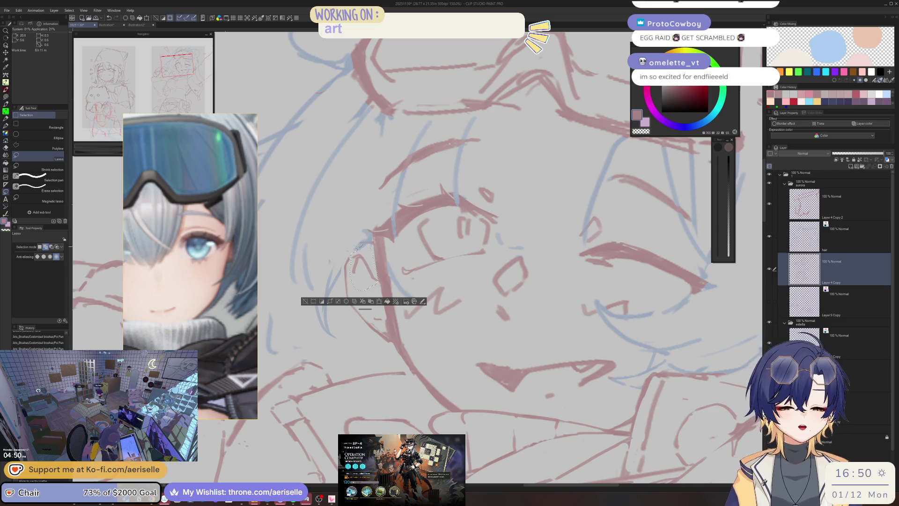
{"action": "key", "text": "k"}
{"action": "left_click_drag", "start_coordinate": [373, 276], "coordinate": [375, 272]}
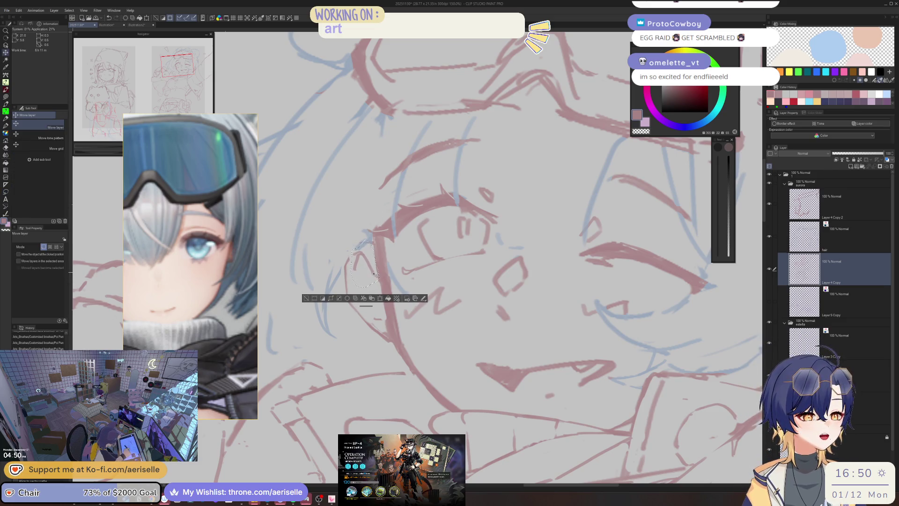
{"action": "left_click", "coordinate": [307, 298]}
Clear the selection, erase stray lines near the cheek, and save the drawing
{"action": "key", "text": "e"}
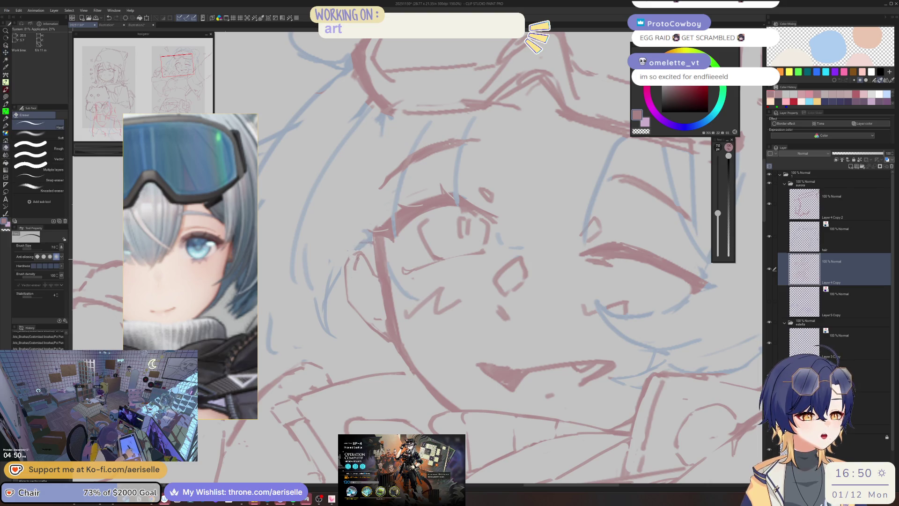
{"action": "key", "text": "p"}
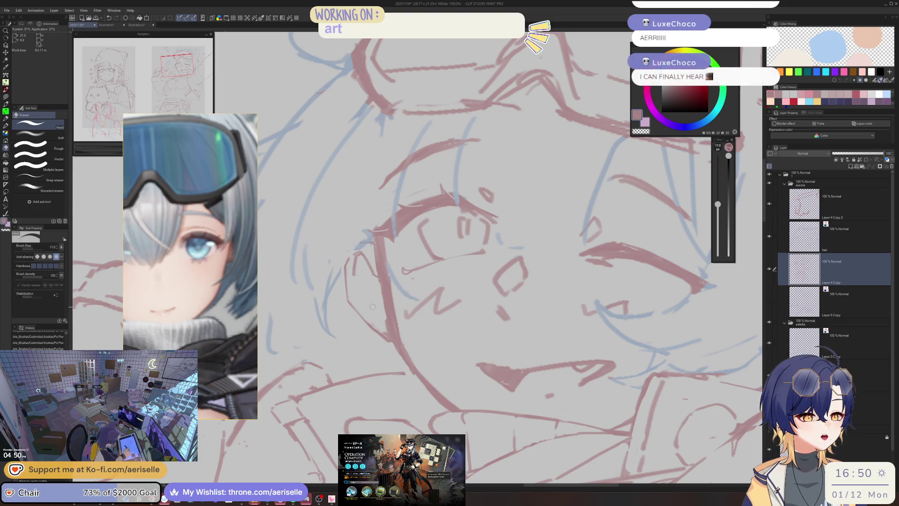
{"action": "scroll", "coordinate": [446, 185], "scroll_direction": "up", "scroll_amount": 2}
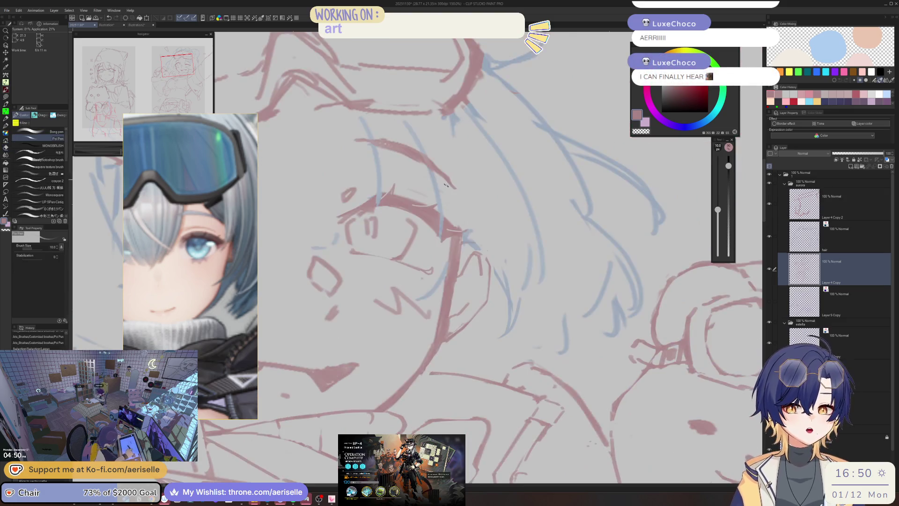
{"action": "left_click_drag", "start_coordinate": [451, 188], "coordinate": [515, 231]}
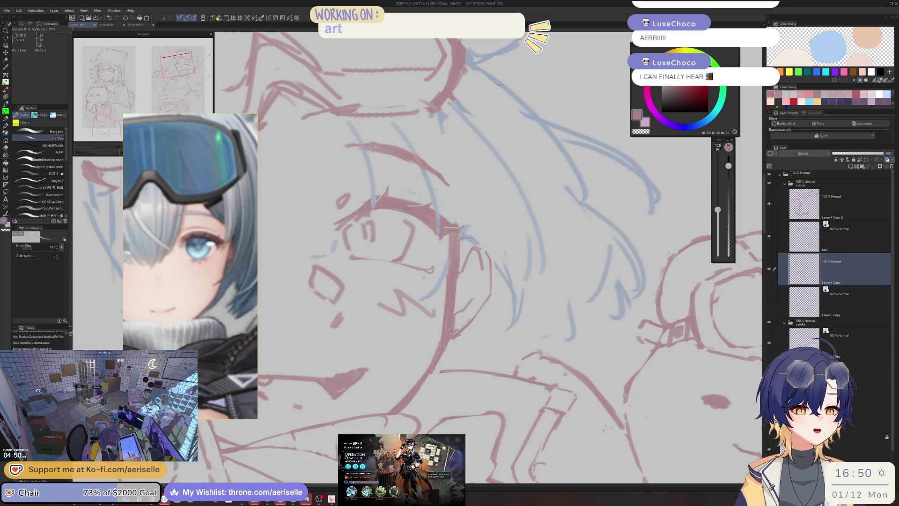
{"action": "key", "text": "e"}
{"action": "key", "text": "ctrl+d"}
{"action": "left_click_drag", "start_coordinate": [469, 321], "coordinate": [455, 335]}
{"action": "left_click_drag", "start_coordinate": [470, 322], "coordinate": [454, 341]}
{"action": "key", "text": "p"}
{"action": "key", "text": "e"}
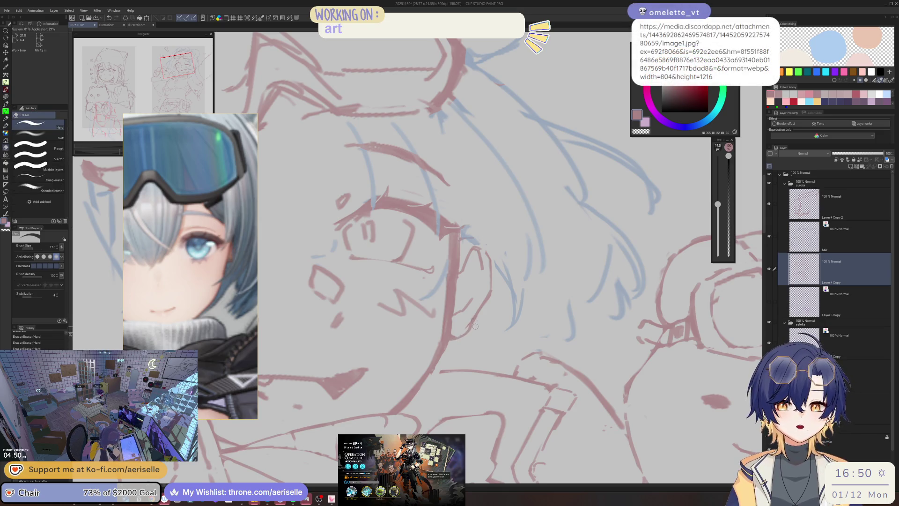
{"action": "key", "text": "ctrl+s"}
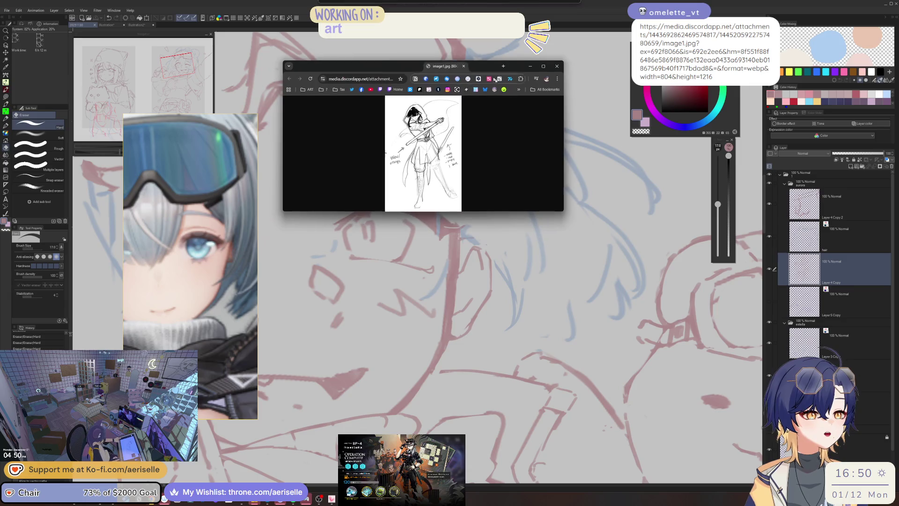
Enlarge the Chrome window showing the hooded-figure sketch, then move it to the left
{"action": "mouse_move", "coordinate": [555, 214]}
{"action": "left_mouse_down"}
{"action": "mouse_move", "coordinate": [563, 306]}
{"action": "mouse_move", "coordinate": [554, 397]}
{"action": "mouse_move", "coordinate": [527, 446]}
{"action": "left_mouse_up"}
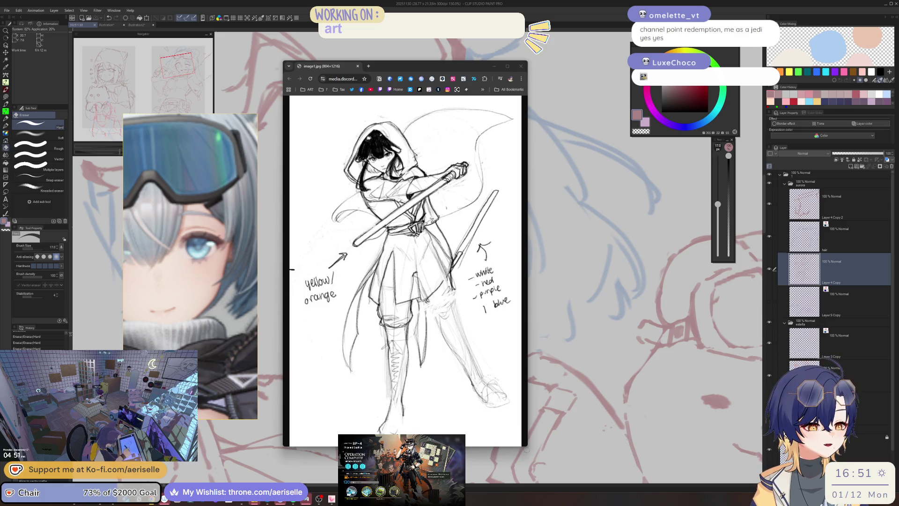
{"action": "mouse_move", "coordinate": [527, 447]}
{"action": "left_mouse_down"}
{"action": "mouse_move", "coordinate": [576, 478]}
{"action": "mouse_move", "coordinate": [537, 473]}
{"action": "left_mouse_up"}
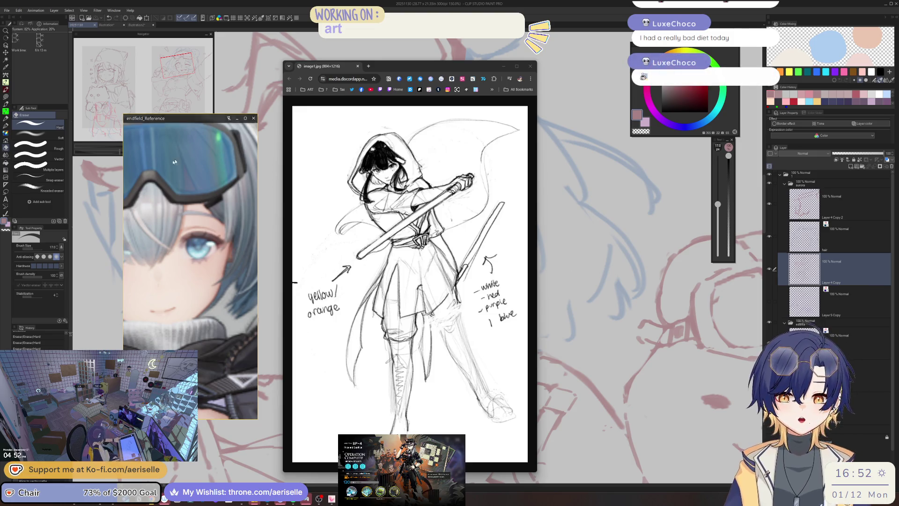
{"action": "left_click_drag", "start_coordinate": [397, 65], "coordinate": [226, 116]}
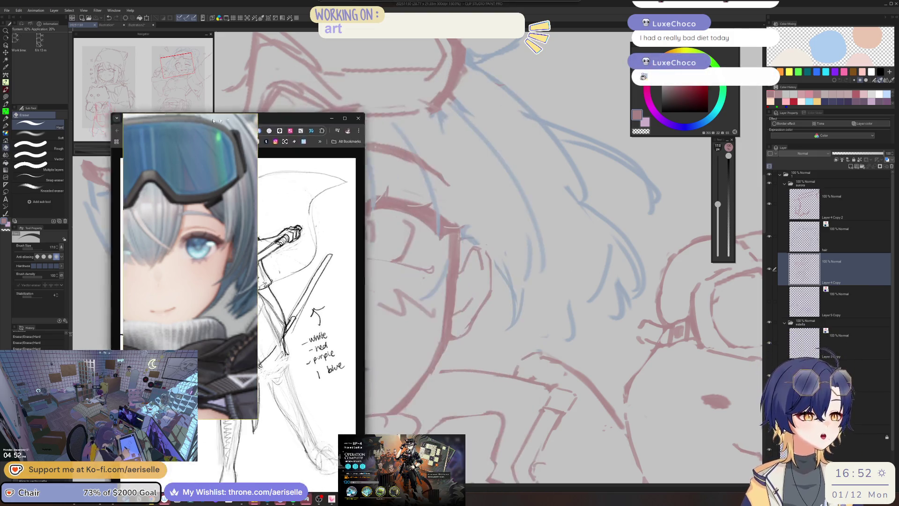
Rotate and zoom the canvas to frame the girl's torso
{"action": "left_click", "coordinate": [332, 118]}
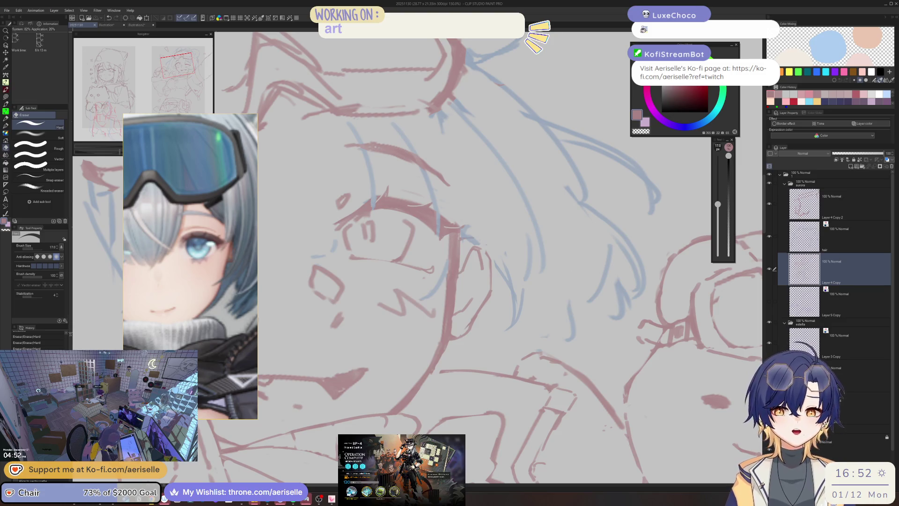
{"action": "mouse_move", "coordinate": [538, 211]}
{"action": "left_mouse_down"}
{"action": "mouse_move", "coordinate": [509, 165]}
{"action": "mouse_move", "coordinate": [477, 181]}
{"action": "left_mouse_up"}
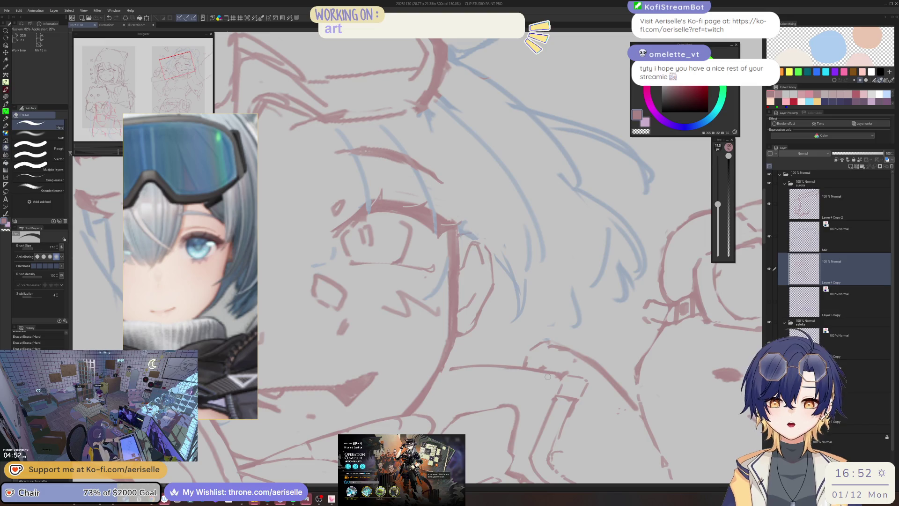
{"action": "scroll", "coordinate": [521, 300], "scroll_direction": "down", "scroll_amount": 3}
{"action": "left_click_drag", "start_coordinate": [521, 300], "coordinate": [385, 333]}
{"action": "scroll", "coordinate": [385, 333], "scroll_direction": "up", "scroll_amount": 4}
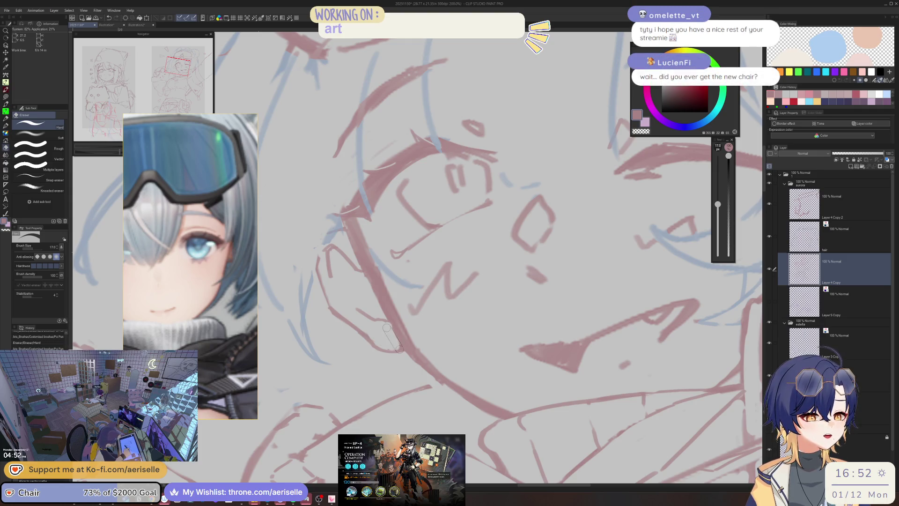
{"action": "scroll", "coordinate": [458, 154], "scroll_direction": "down", "scroll_amount": 4}
{"action": "scroll", "coordinate": [458, 153], "scroll_direction": "down", "scroll_amount": 4}
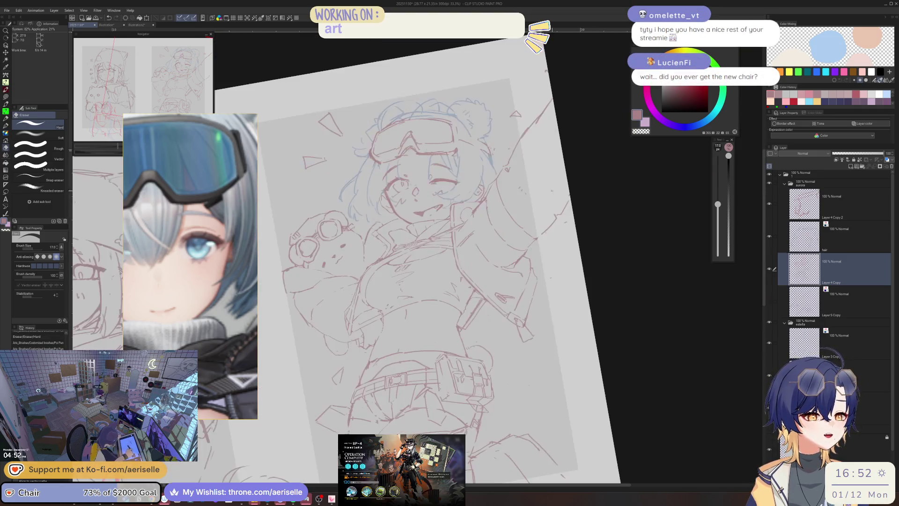
{"action": "scroll", "coordinate": [555, 185], "scroll_direction": "up", "scroll_amount": 3}
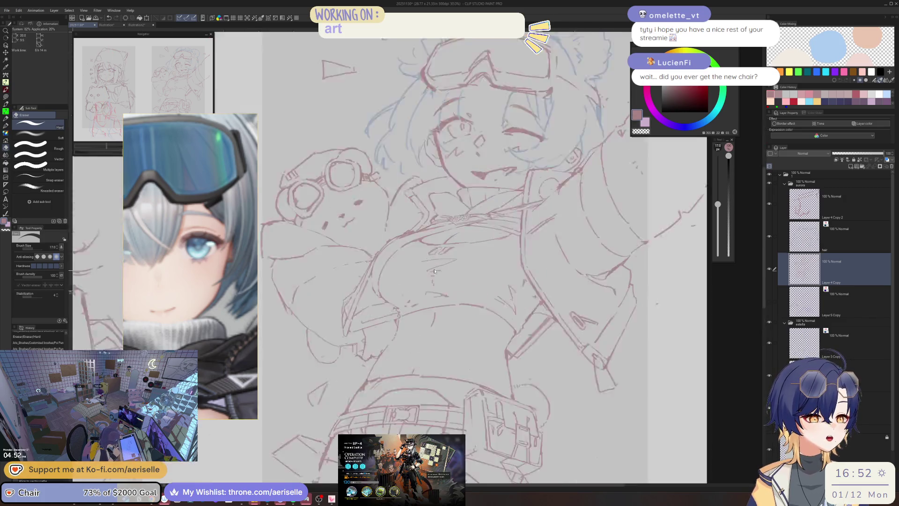
{"action": "scroll", "coordinate": [433, 284], "scroll_direction": "up", "scroll_amount": 3}
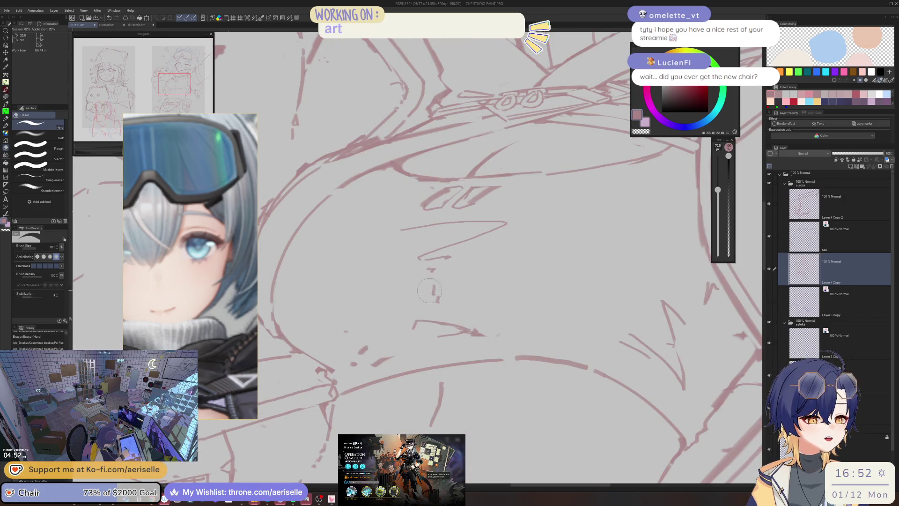
Erase the small stray marks on the torso, then recentre the whole page
{"action": "key", "text": "p"}
{"action": "key", "text": "e"}
{"action": "left_click_drag", "start_coordinate": [355, 347], "coordinate": [394, 356]}
{"action": "key", "text": "p"}
{"action": "mouse_move", "coordinate": [337, 370]}
{"action": "left_mouse_down"}
{"action": "mouse_move", "coordinate": [344, 375]}
{"action": "mouse_move", "coordinate": [326, 369]}
{"action": "left_mouse_up"}
{"action": "key", "text": "e"}
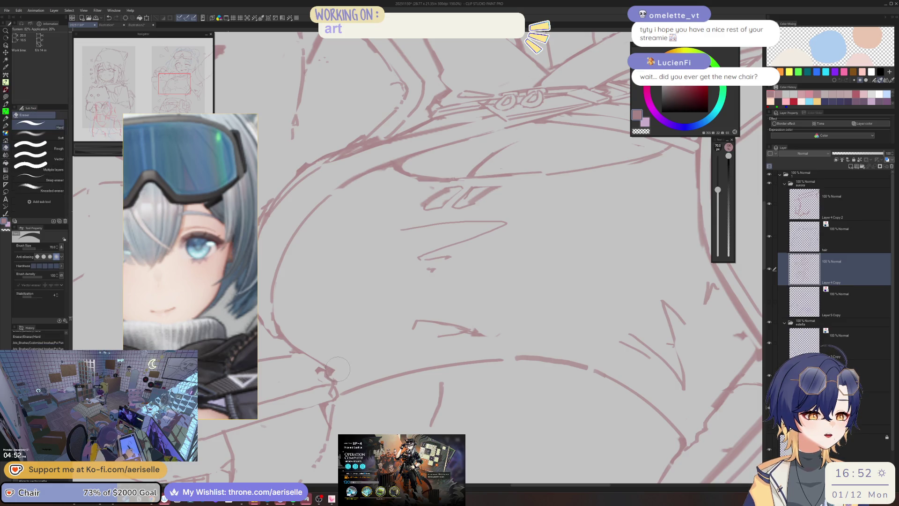
{"action": "left_click", "coordinate": [338, 383]}
{"action": "left_click", "coordinate": [338, 383]}
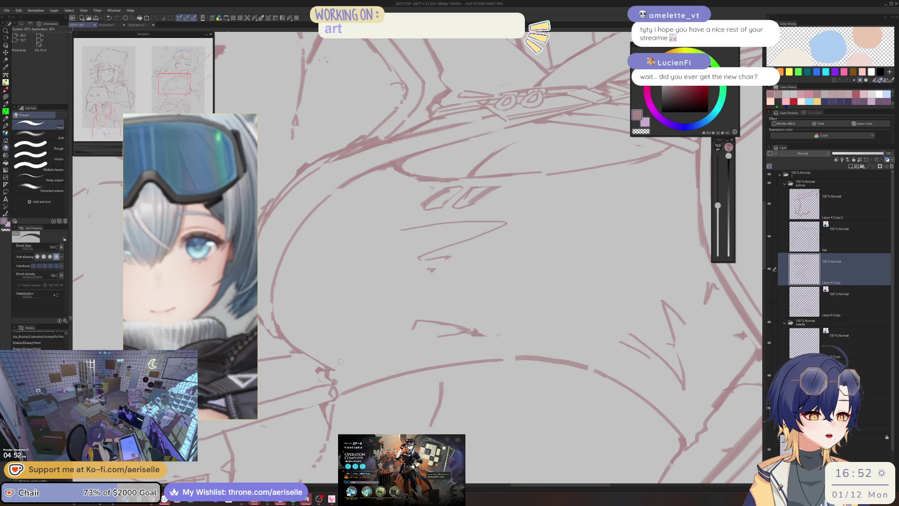
{"action": "scroll", "coordinate": [338, 383], "scroll_direction": "down", "scroll_amount": 5}
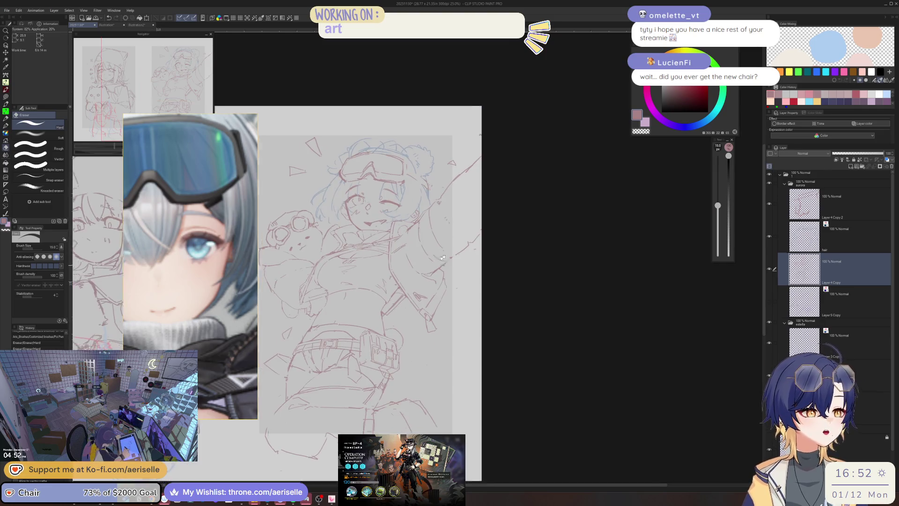
{"action": "left_click_drag", "start_coordinate": [338, 383], "coordinate": [406, 347]}
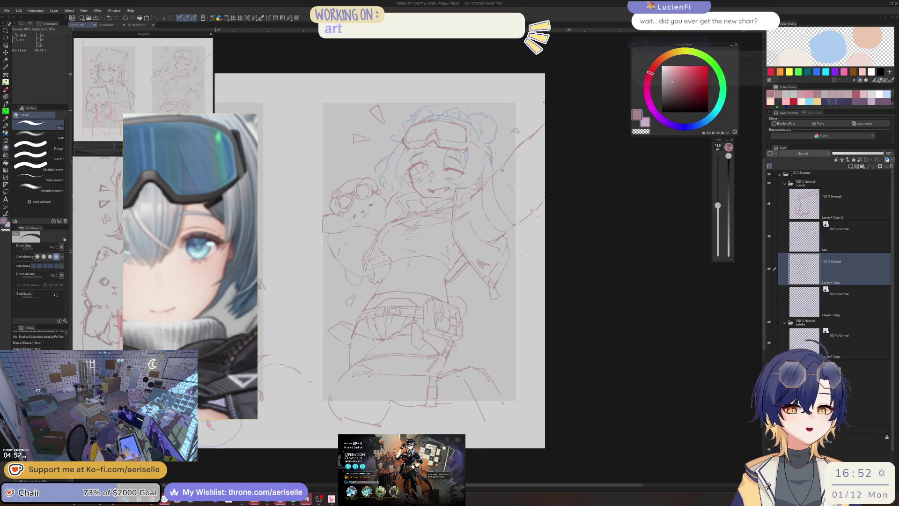
Enlarge the eraser, move to the hair layer, and frame the face with the pen ready
{"action": "scroll", "coordinate": [409, 186], "scroll_direction": "up", "scroll_amount": 4}
{"action": "scroll", "coordinate": [409, 186], "scroll_direction": "up", "scroll_amount": 2}
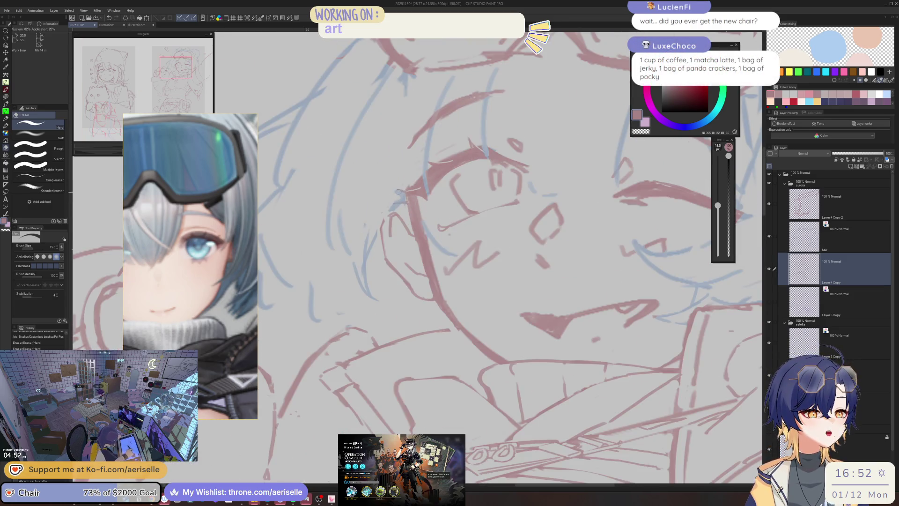
{"action": "key", "text": "alt+bracketright"}
{"action": "key", "text": "bracketright"}
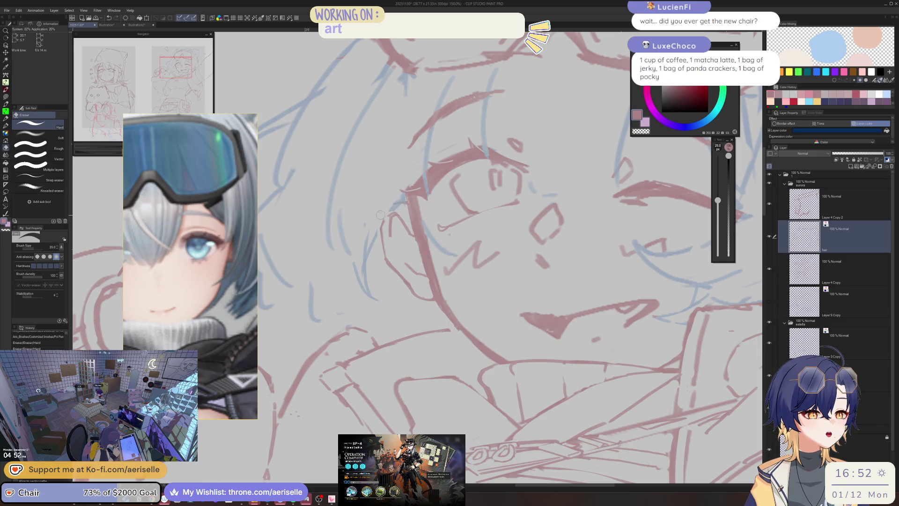
{"action": "key", "text": "p"}
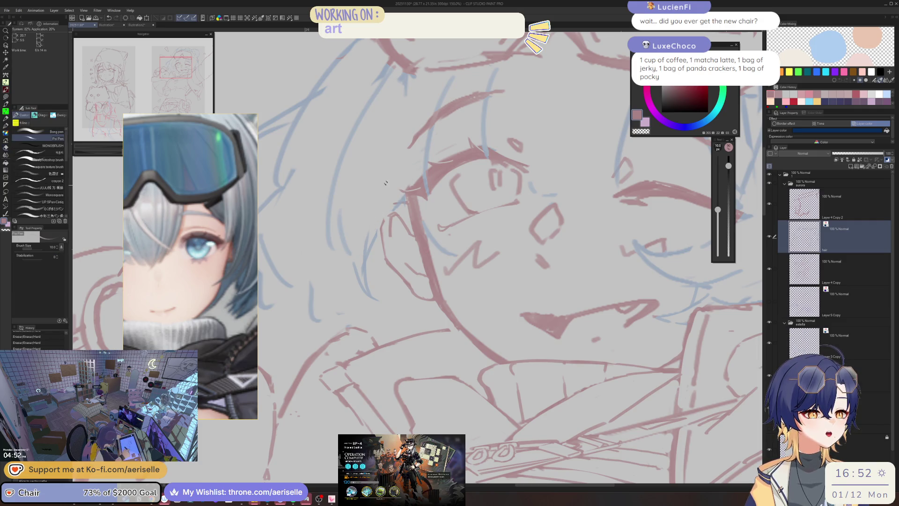
{"action": "scroll", "coordinate": [400, 162], "scroll_direction": "down", "scroll_amount": 5}
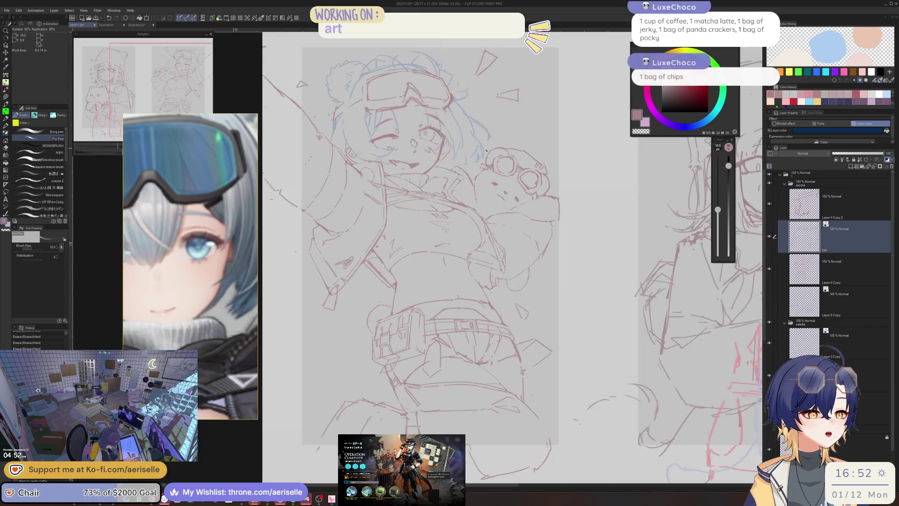
{"action": "left_click_drag", "start_coordinate": [486, 158], "coordinate": [494, 162]}
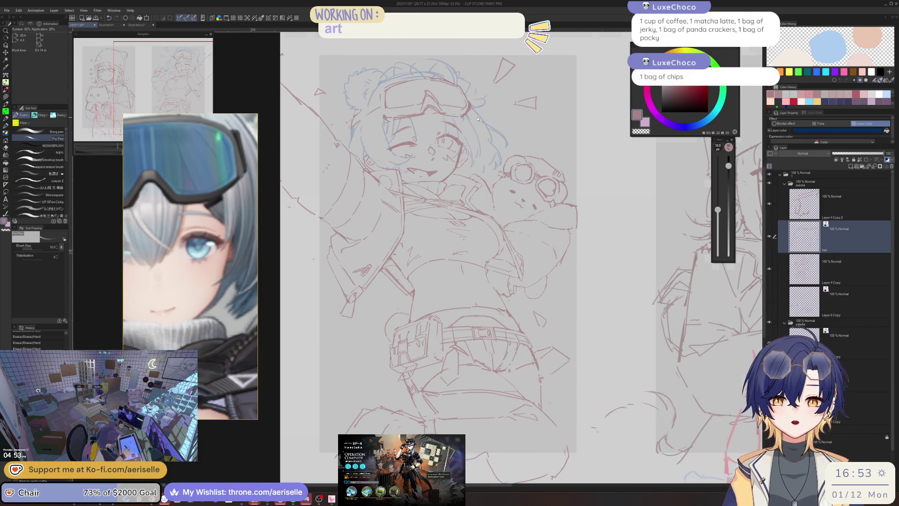
{"action": "scroll", "coordinate": [445, 150], "scroll_direction": "up", "scroll_amount": 2}
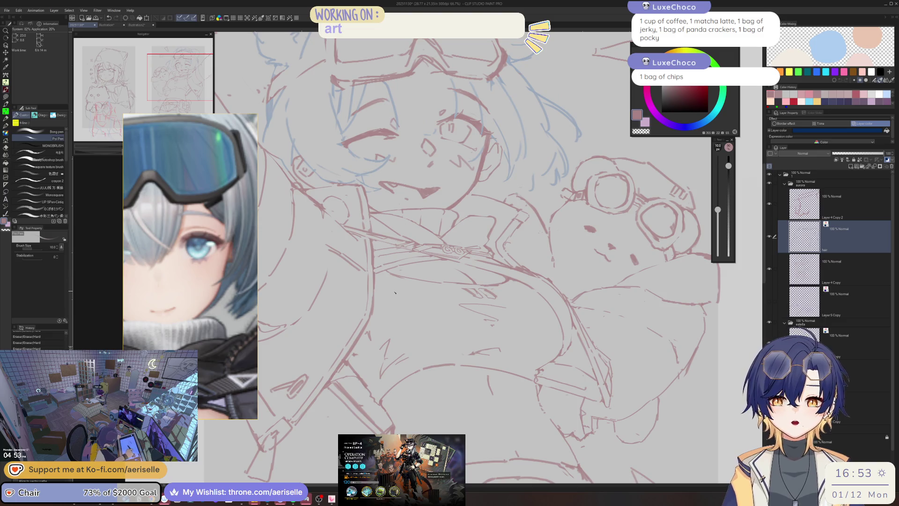
{"action": "scroll", "coordinate": [398, 141], "scroll_direction": "up", "scroll_amount": 1}
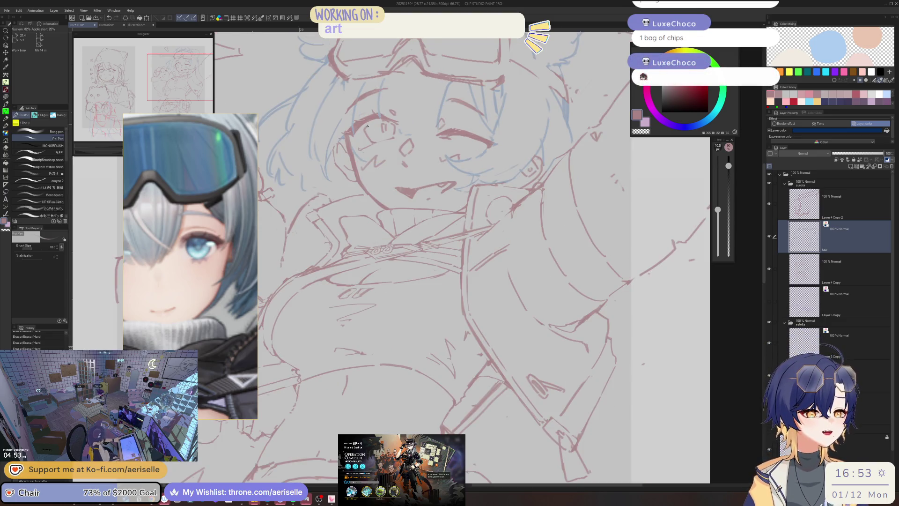
{"action": "scroll", "coordinate": [379, 152], "scroll_direction": "up", "scroll_amount": 1}
{"action": "mouse_move", "coordinate": [370, 199]}
{"action": "left_mouse_down"}
{"action": "mouse_move", "coordinate": [375, 224]}
{"action": "mouse_move", "coordinate": [351, 243]}
{"action": "left_mouse_up"}
Draw the line just left of the open eye, undo it, and redraw it
{"action": "key", "text": "e"}
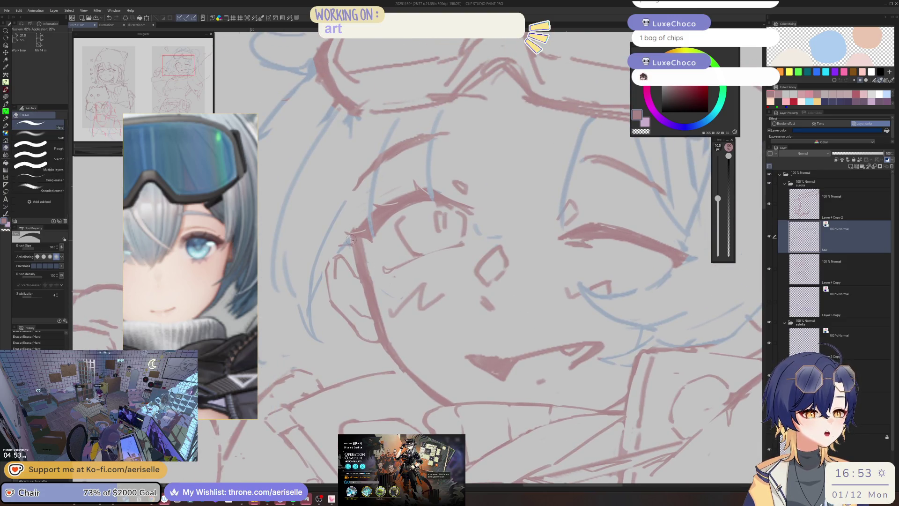
{"action": "key", "text": "p"}
{"action": "left_click_drag", "start_coordinate": [362, 182], "coordinate": [391, 283]}
{"action": "key", "text": "ctrl+z"}
{"action": "left_click_drag", "start_coordinate": [365, 189], "coordinate": [392, 289]}
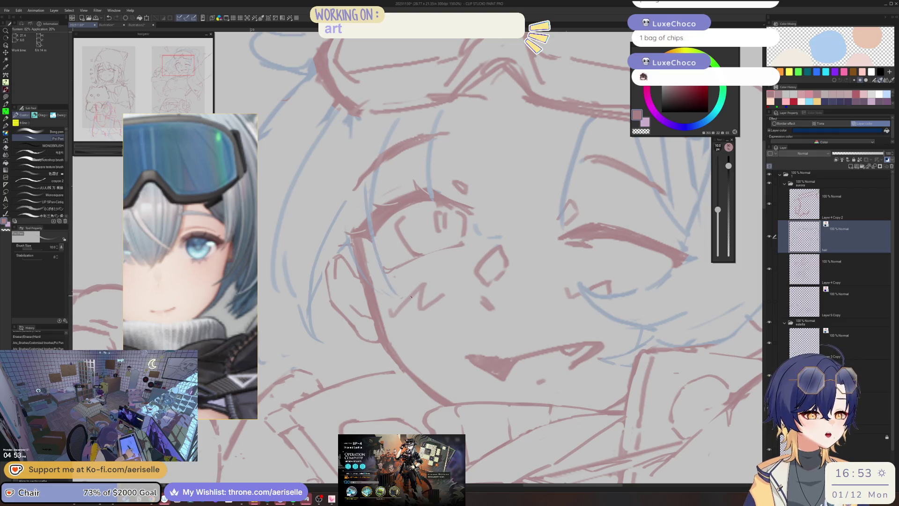
{"action": "scroll", "coordinate": [442, 142], "scroll_direction": "down", "scroll_amount": 5}
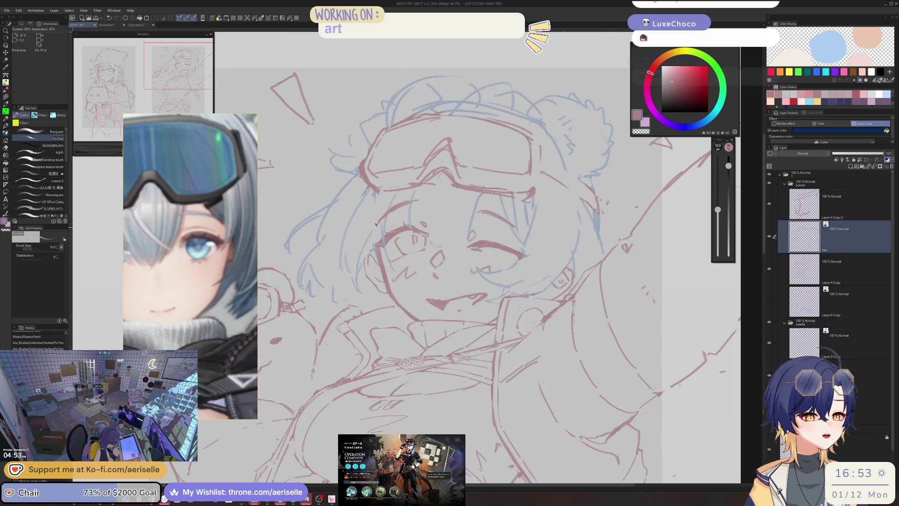
{"action": "scroll", "coordinate": [396, 256], "scroll_direction": "up", "scroll_amount": 4}
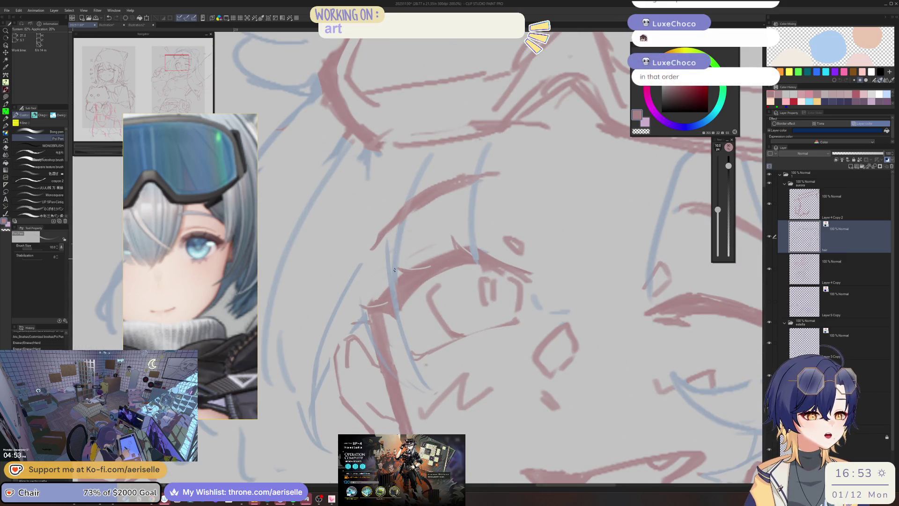
Undo the trial erasures around the eye to restore its lines
{"action": "key", "text": "e"}
{"action": "key", "text": "ctrl+z"}
{"action": "key", "text": "ctrl+z"}
{"action": "key", "text": "ctrl+z"}
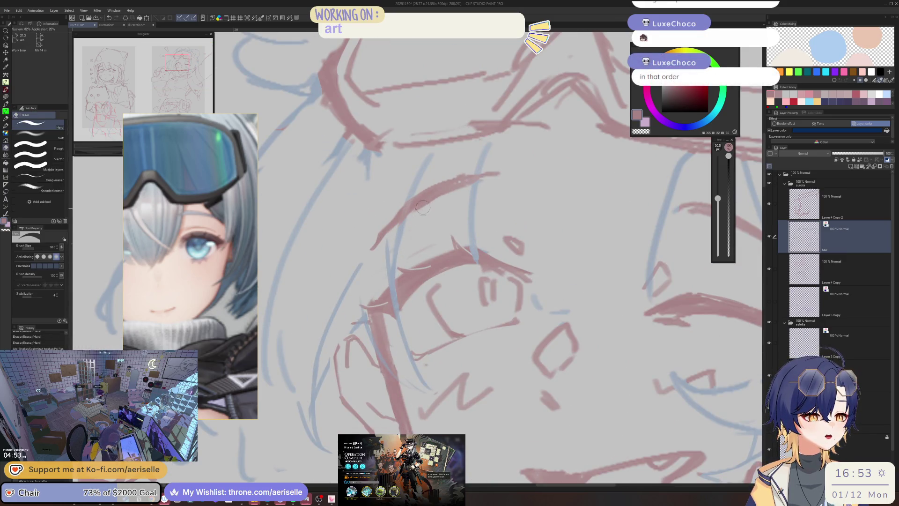
{"action": "scroll", "coordinate": [427, 190], "scroll_direction": "down", "scroll_amount": 4}
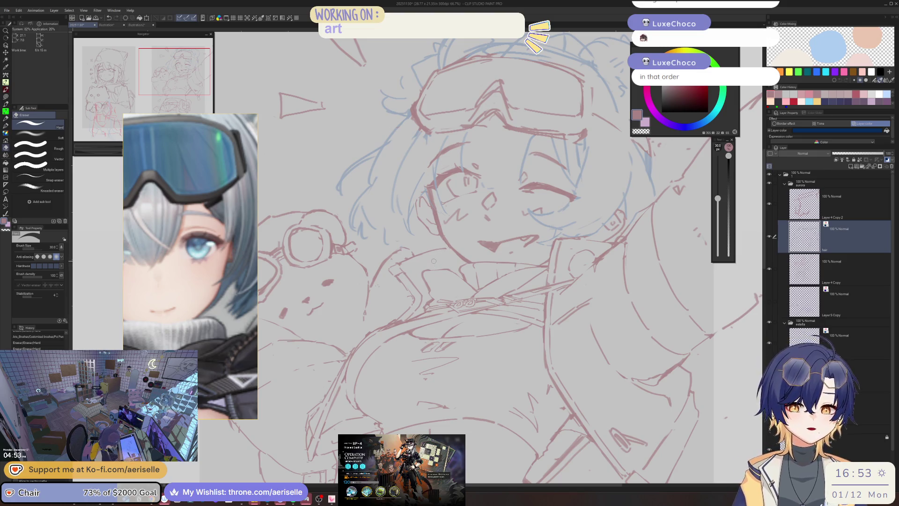
{"action": "scroll", "coordinate": [389, 110], "scroll_direction": "down", "scroll_amount": 3}
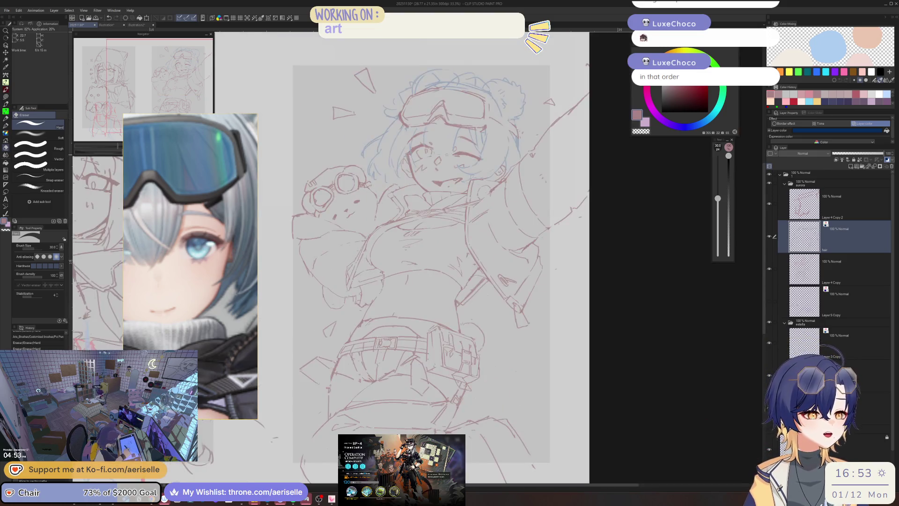
{"action": "scroll", "coordinate": [500, 171], "scroll_direction": "up", "scroll_amount": 3}
{"action": "scroll", "coordinate": [500, 171], "scroll_direction": "down", "scroll_amount": 3}
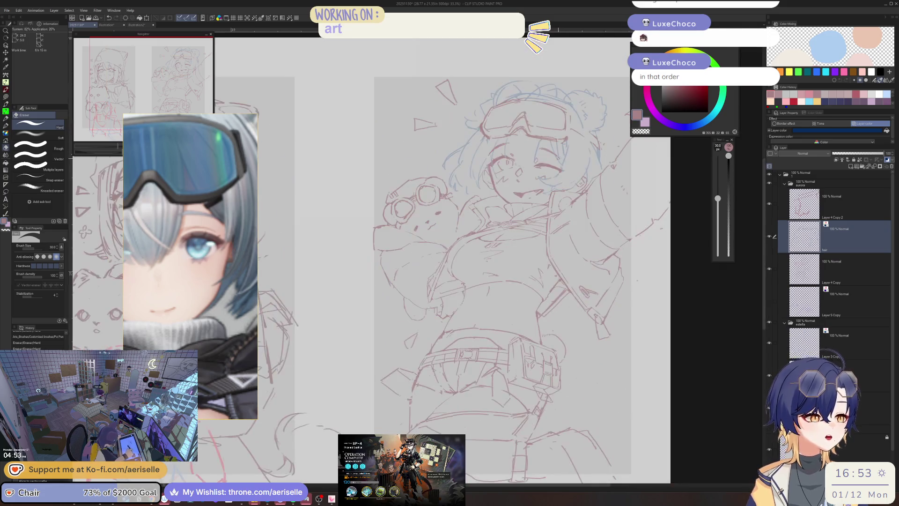
Mirror the view, centre the face, and erase part of the blue hair sketch line
{"action": "scroll", "coordinate": [501, 172], "scroll_direction": "up", "scroll_amount": 5}
{"action": "key", "text": "p"}
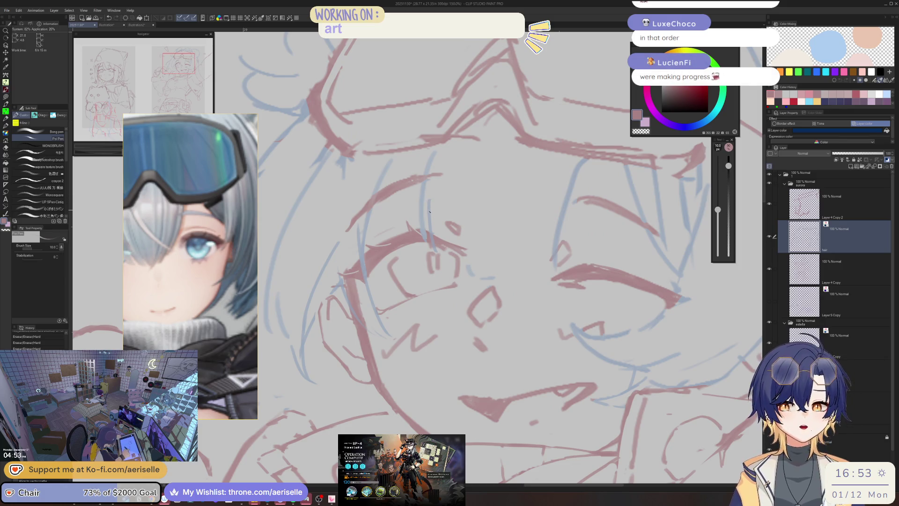
{"action": "scroll", "coordinate": [492, 183], "scroll_direction": "down", "scroll_amount": 4}
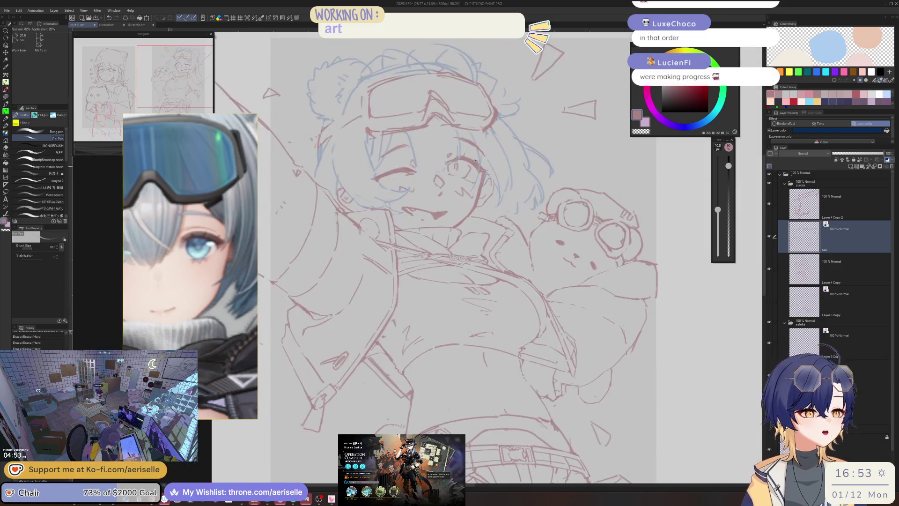
{"action": "scroll", "coordinate": [491, 183], "scroll_direction": "up", "scroll_amount": 1}
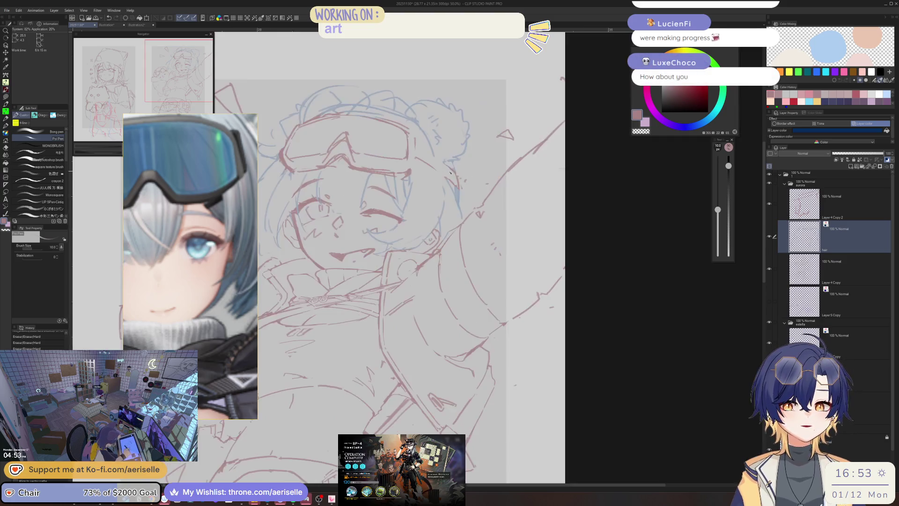
{"action": "key", "text": "h"}
{"action": "left_click_drag", "start_coordinate": [440, 188], "coordinate": [526, 162]}
{"action": "scroll", "coordinate": [459, 159], "scroll_direction": "up", "scroll_amount": 2}
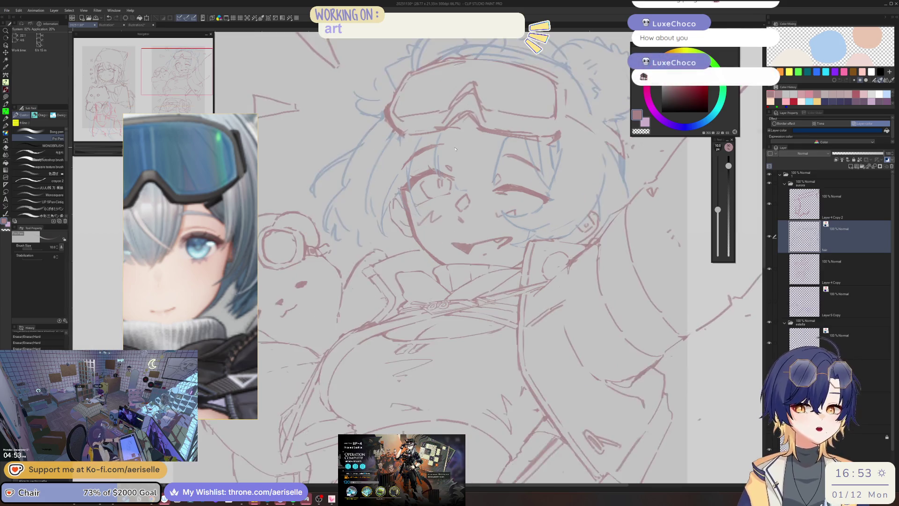
{"action": "scroll", "coordinate": [532, 137], "scroll_direction": "up", "scroll_amount": 1}
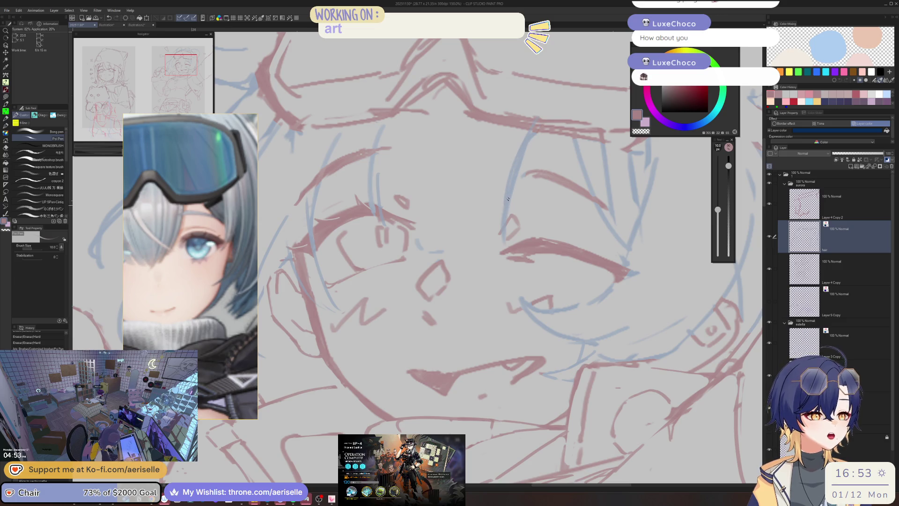
{"action": "key", "text": "e"}
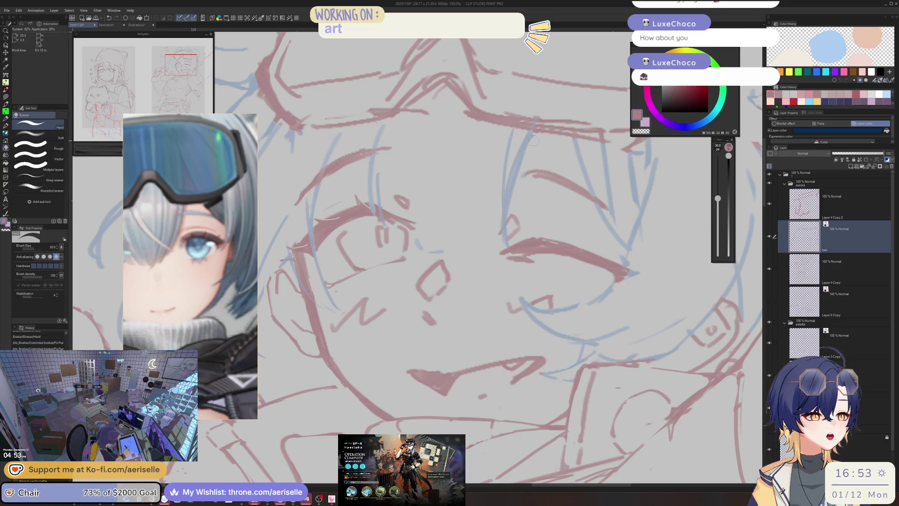
{"action": "left_click_drag", "start_coordinate": [521, 165], "coordinate": [511, 200]}
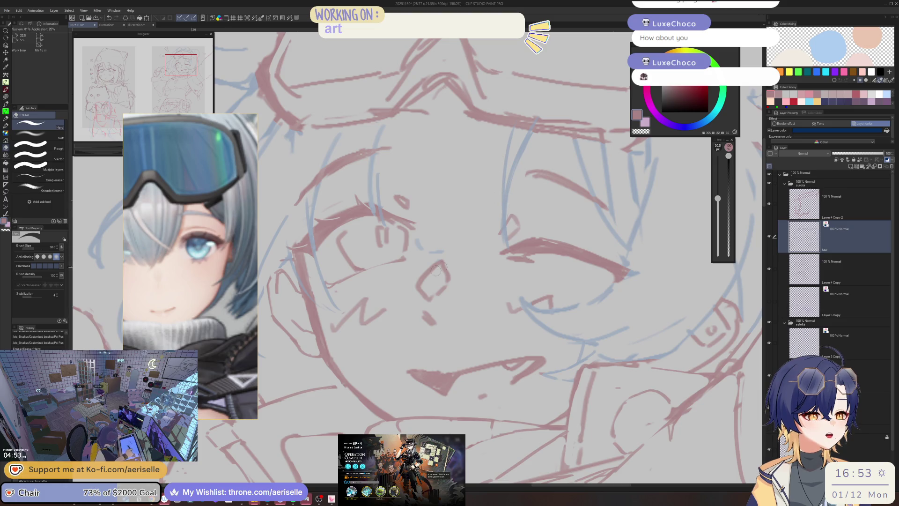
{"action": "key", "text": "bracketright"}
{"action": "key", "text": "bracketright"}
{"action": "left_click", "coordinate": [406, 244]}
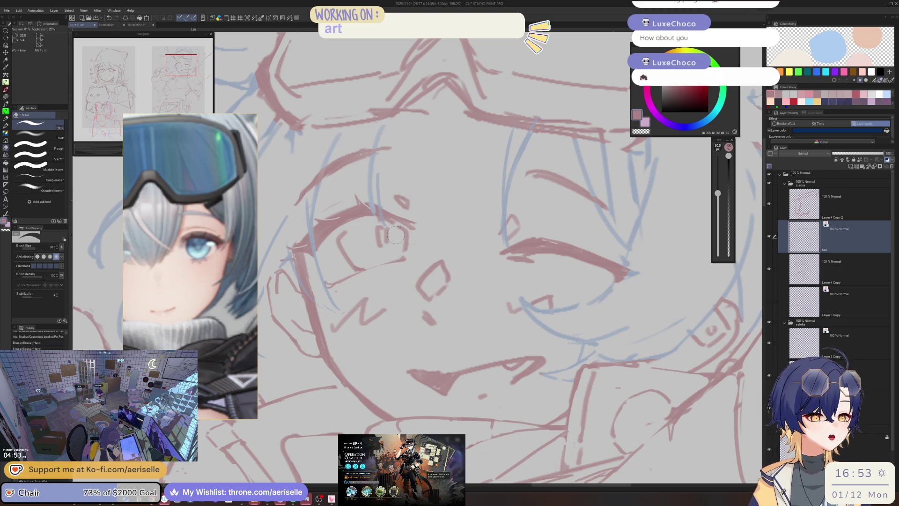
Add small refining strokes along the hair, checking them in a mirrored view
{"action": "key", "text": "p"}
{"action": "left_click_drag", "start_coordinate": [405, 265], "coordinate": [423, 248]}
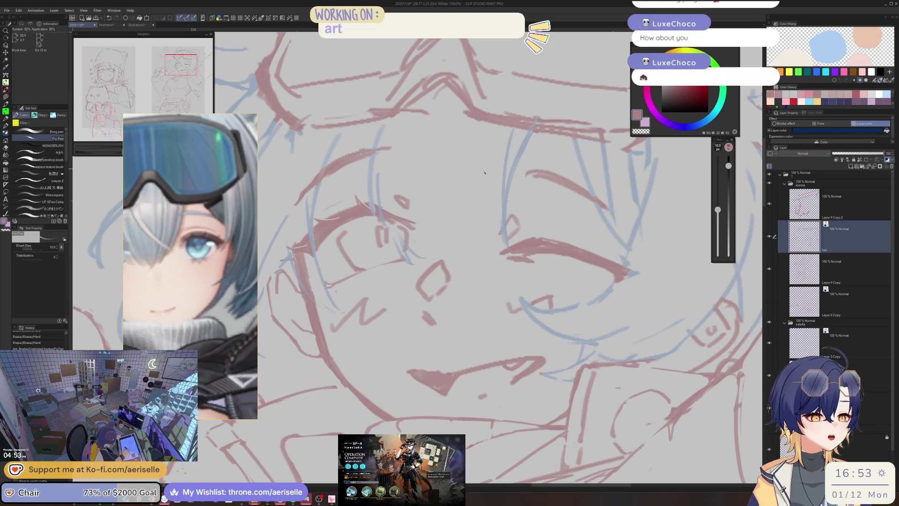
{"action": "scroll", "coordinate": [493, 156], "scroll_direction": "down", "scroll_amount": 4}
{"action": "scroll", "coordinate": [497, 154], "scroll_direction": "up", "scroll_amount": 4}
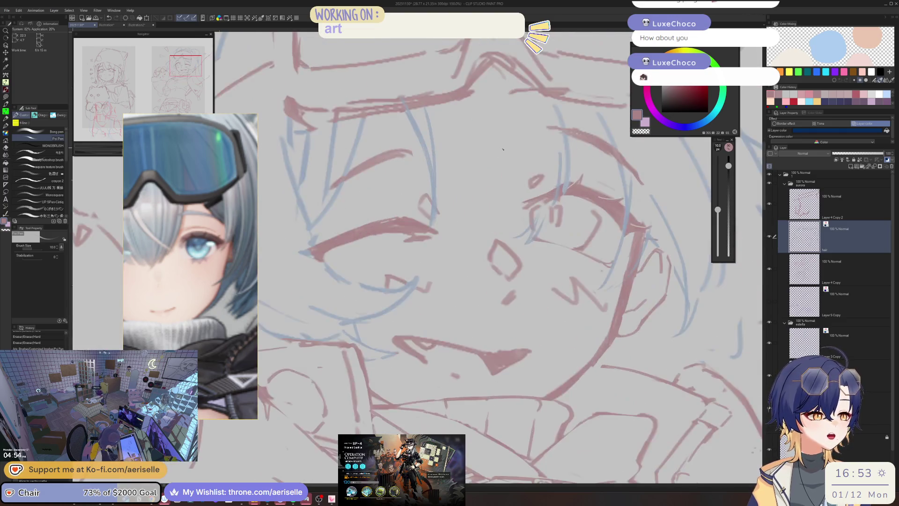
{"action": "scroll", "coordinate": [501, 151], "scroll_direction": "down", "scroll_amount": 4}
{"action": "scroll", "coordinate": [501, 151], "scroll_direction": "down", "scroll_amount": 2}
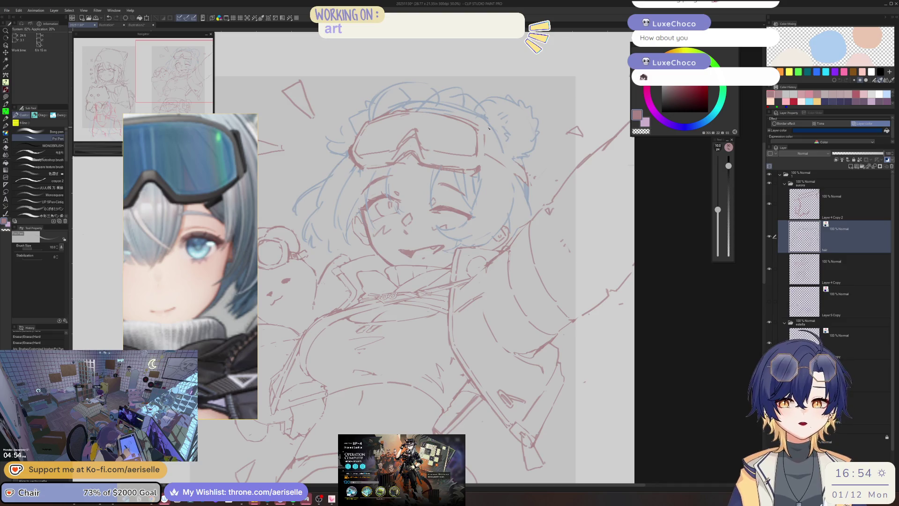
{"action": "key", "text": "h"}
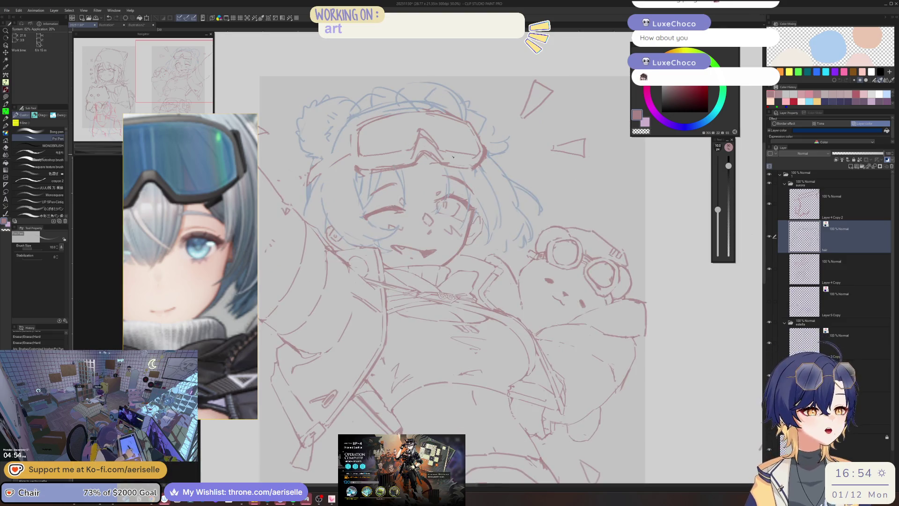
{"action": "scroll", "coordinate": [453, 157], "scroll_direction": "up", "scroll_amount": 3}
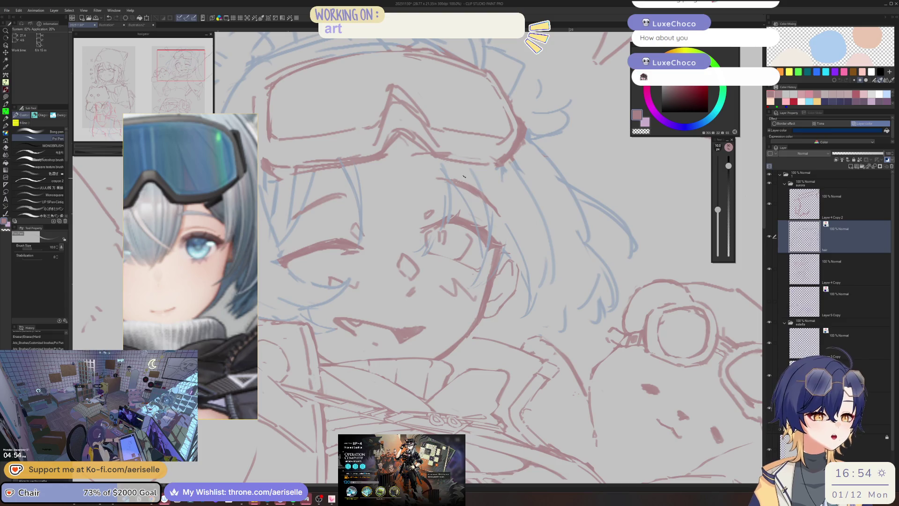
{"action": "left_click_drag", "start_coordinate": [480, 199], "coordinate": [469, 265]}
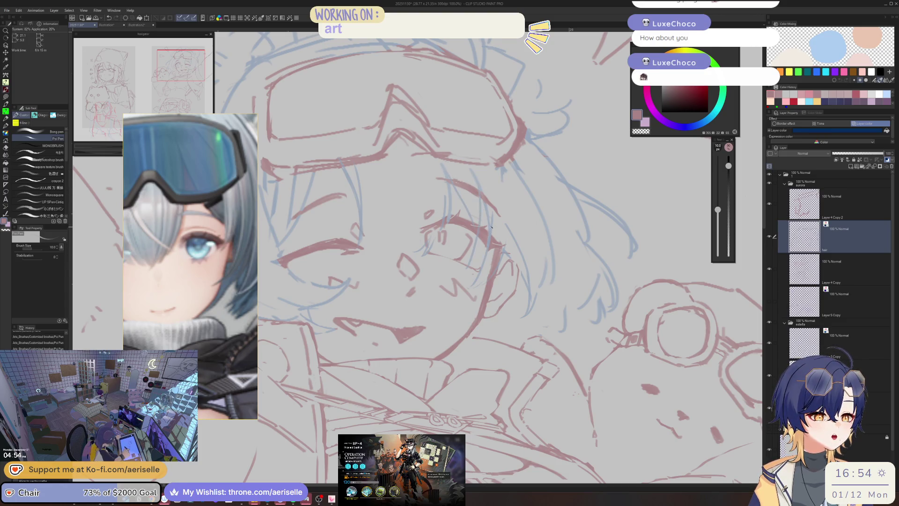
{"action": "key", "text": "h"}
{"action": "key", "text": "e"}
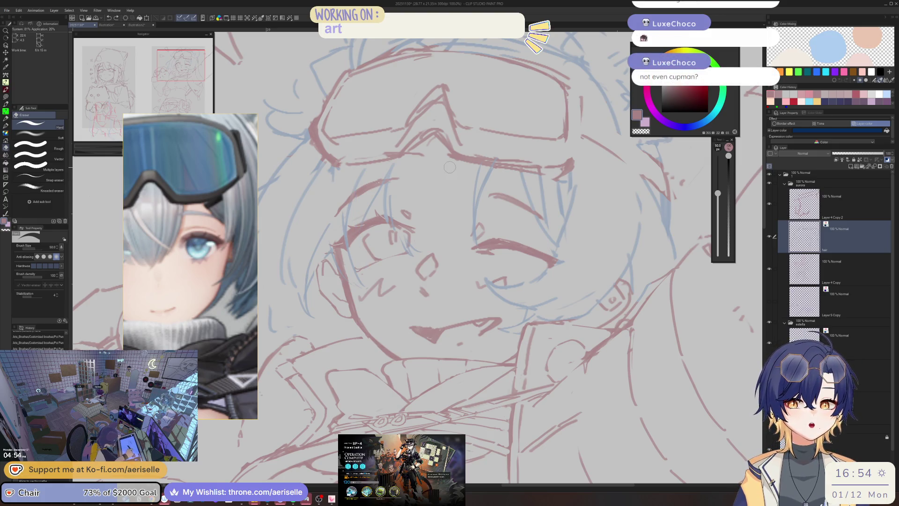
{"action": "scroll", "coordinate": [349, 221], "scroll_direction": "down", "scroll_amount": 5}
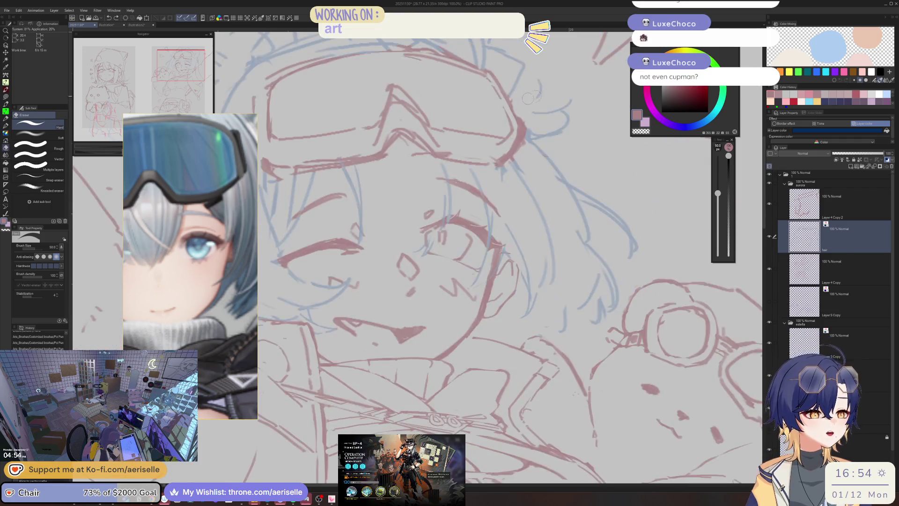
{"action": "scroll", "coordinate": [441, 220], "scroll_direction": "up", "scroll_amount": 5}
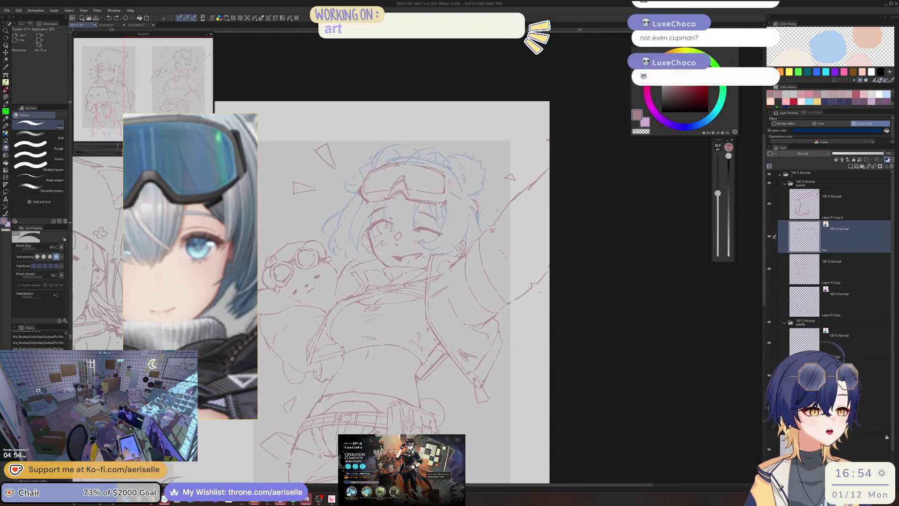
Erase stray blue lines by the right eye and redraw the line beside it after several retries
{"action": "mouse_move", "coordinate": [442, 220]}
{"action": "left_mouse_down"}
{"action": "mouse_move", "coordinate": [453, 274]}
{"action": "mouse_move", "coordinate": [439, 249]}
{"action": "left_mouse_up"}
{"action": "key", "text": "p"}
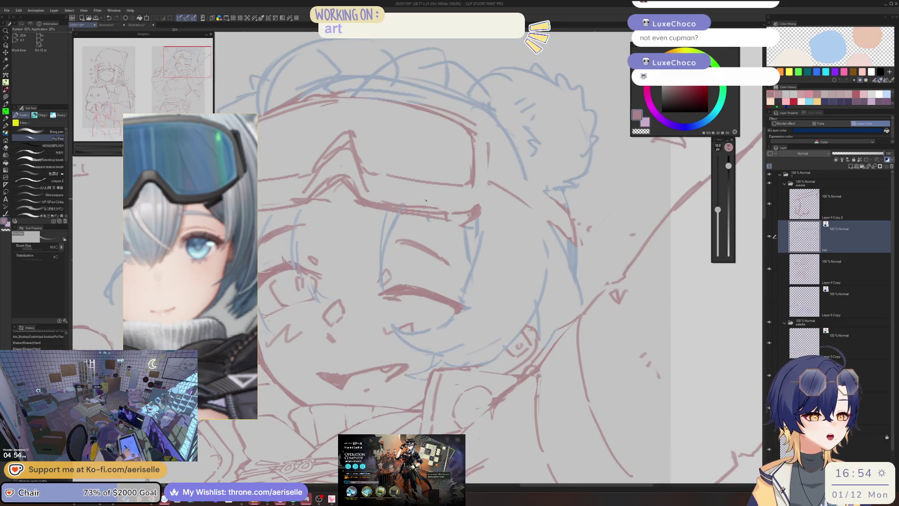
{"action": "left_click_drag", "start_coordinate": [430, 221], "coordinate": [457, 287]}
{"action": "key", "text": "ctrl+z"}
{"action": "left_click_drag", "start_coordinate": [426, 218], "coordinate": [455, 282]}
{"action": "key", "text": "ctrl+z"}
{"action": "left_click_drag", "start_coordinate": [431, 223], "coordinate": [455, 278]}
{"action": "key", "text": "ctrl+z"}
{"action": "left_click_drag", "start_coordinate": [431, 223], "coordinate": [442, 258]}
{"action": "key", "text": "ctrl+z"}
{"action": "left_click_drag", "start_coordinate": [427, 218], "coordinate": [453, 279]}
{"action": "key", "text": "ctrl+z"}
{"action": "left_click_drag", "start_coordinate": [428, 222], "coordinate": [454, 280]}
Erase a small bit near the eye and the overlapping lines along the cheek and hair
{"action": "key", "text": "e"}
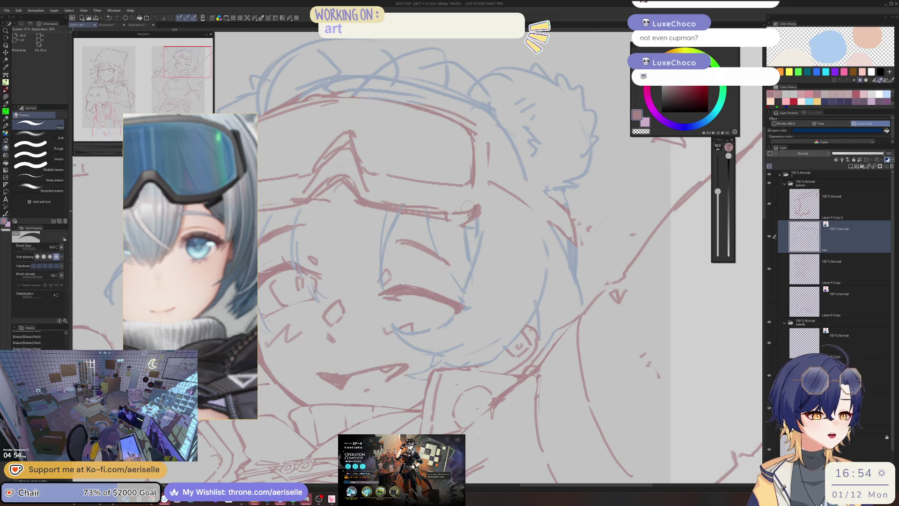
{"action": "left_click_drag", "start_coordinate": [467, 248], "coordinate": [471, 217]}
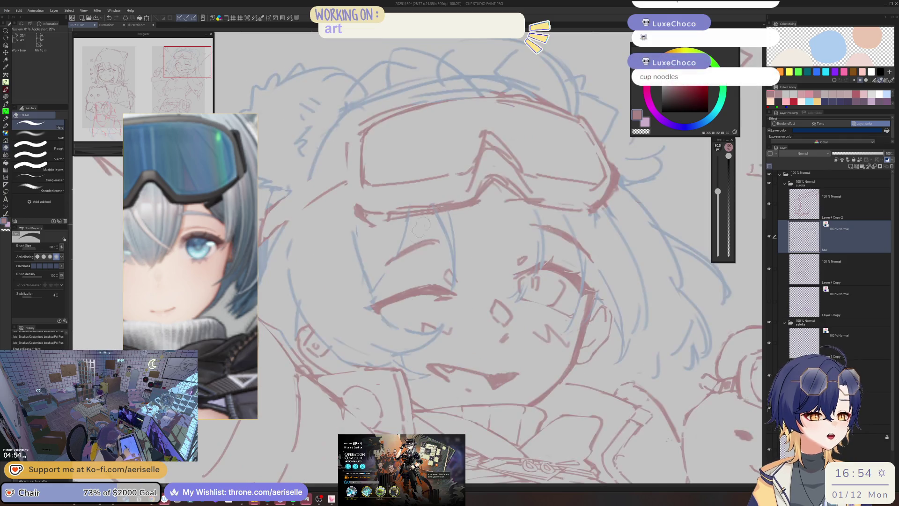
{"action": "key", "text": "p"}
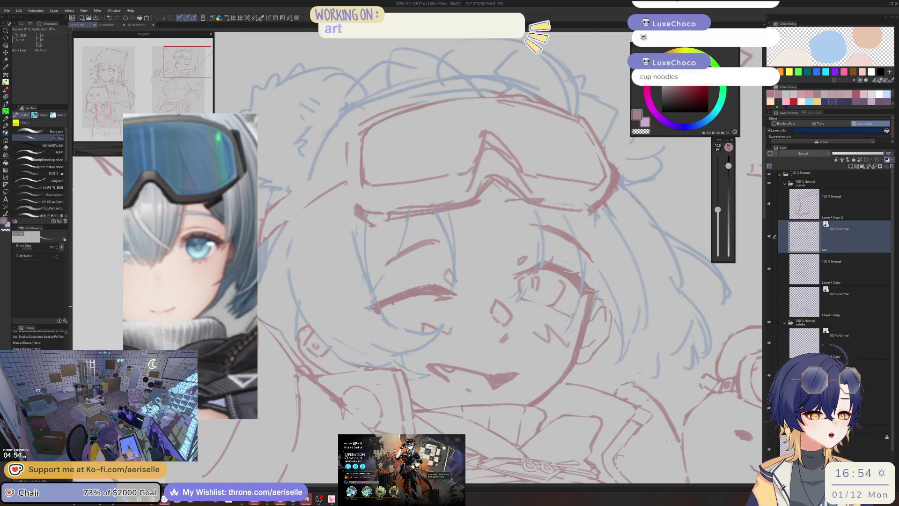
{"action": "key", "text": "e"}
{"action": "left_click_drag", "start_coordinate": [357, 253], "coordinate": [383, 321]}
{"action": "left_click_drag", "start_coordinate": [370, 224], "coordinate": [386, 324]}
Redraw a darker cheek line with the thin pen, retrying until it sits right
{"action": "key", "text": "p"}
{"action": "mouse_move", "coordinate": [368, 224]}
{"action": "left_mouse_down"}
{"action": "mouse_move", "coordinate": [374, 302]}
{"action": "mouse_move", "coordinate": [362, 221]}
{"action": "mouse_move", "coordinate": [373, 288]}
{"action": "left_mouse_up"}
{"action": "key", "text": "ctrl+z"}
{"action": "key", "text": "ctrl+z"}
{"action": "left_click_drag", "start_coordinate": [366, 239], "coordinate": [365, 287]}
{"action": "key", "text": "ctrl+z"}
{"action": "left_click_drag", "start_coordinate": [368, 224], "coordinate": [372, 288]}
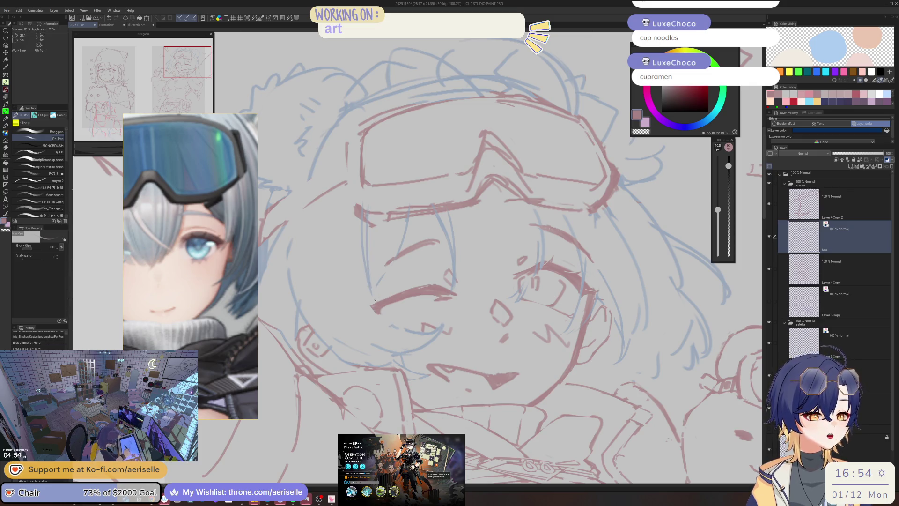
Zoom and mirror the view to check the face and pose
{"action": "key", "text": "ctrl+minus"}
{"action": "key", "text": "ctrl+minus"}
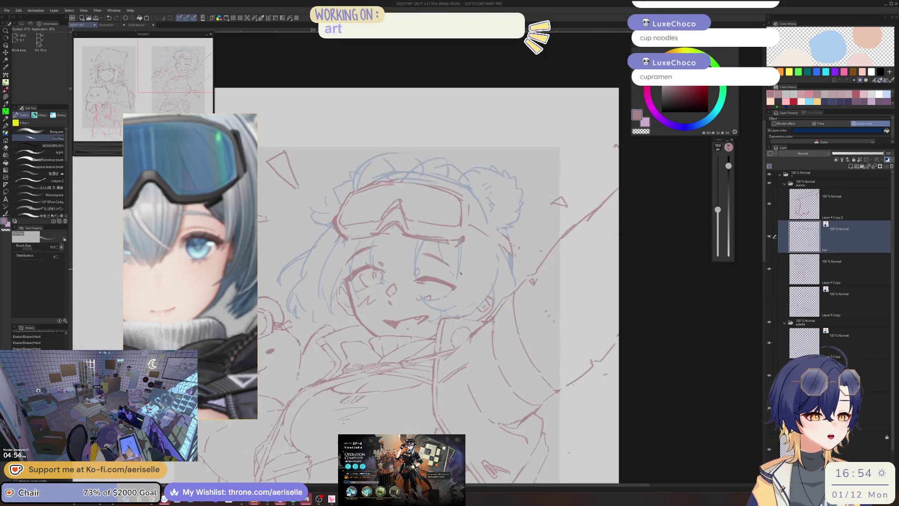
{"action": "key", "text": "h"}
{"action": "key", "text": "ctrl+plus"}
{"action": "key", "text": "ctrl+plus"}
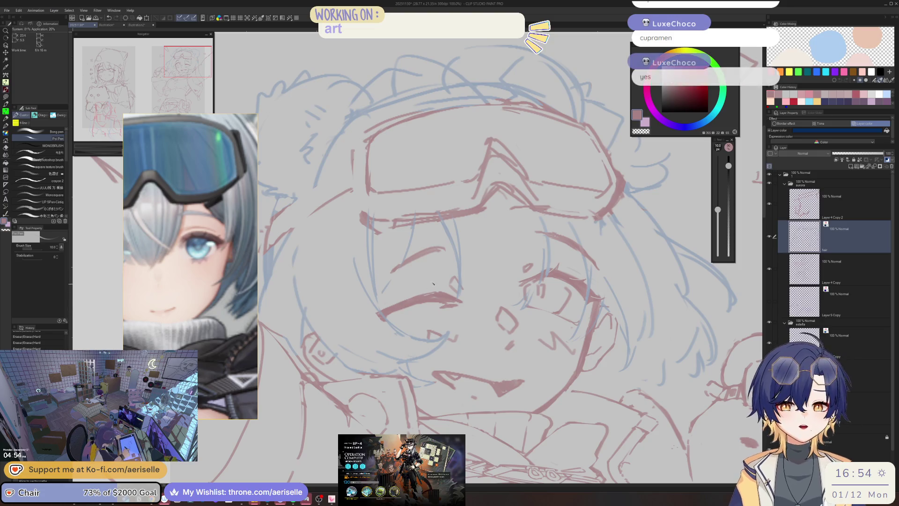
{"action": "key", "text": "h"}
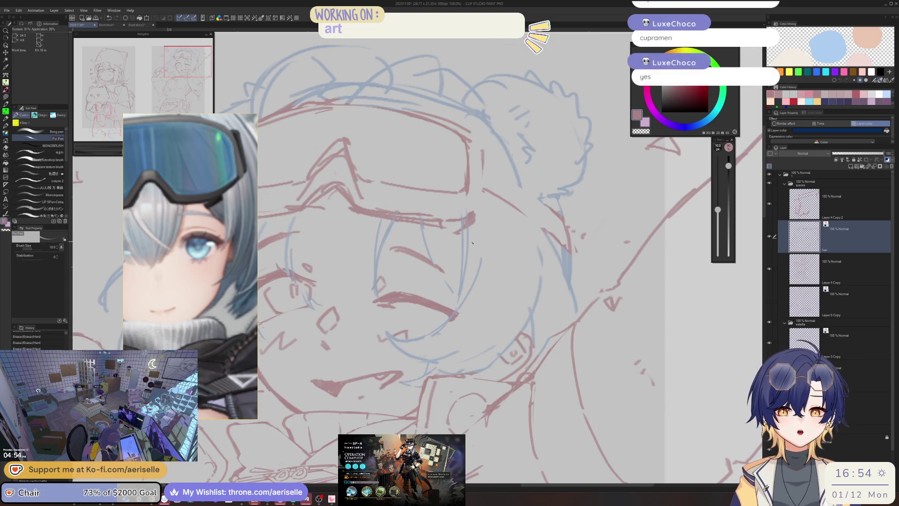
{"action": "key", "text": "h"}
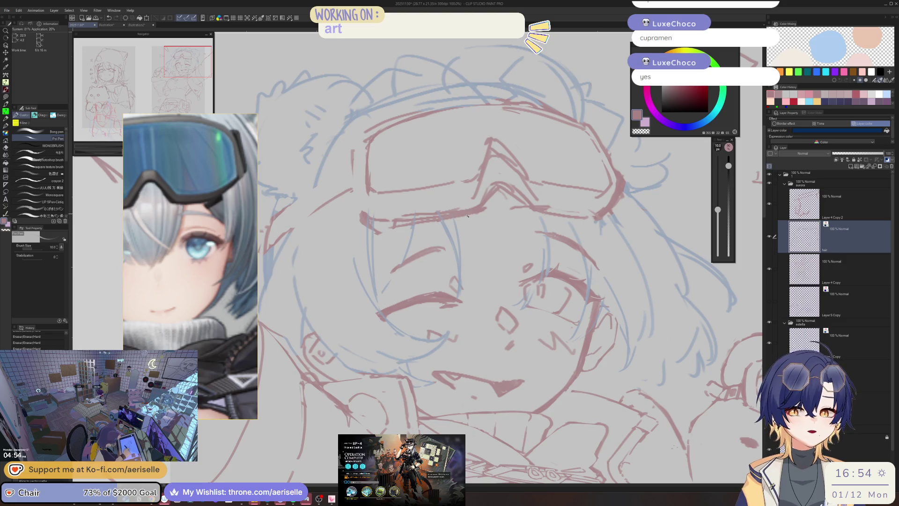
{"action": "key", "text": "h"}
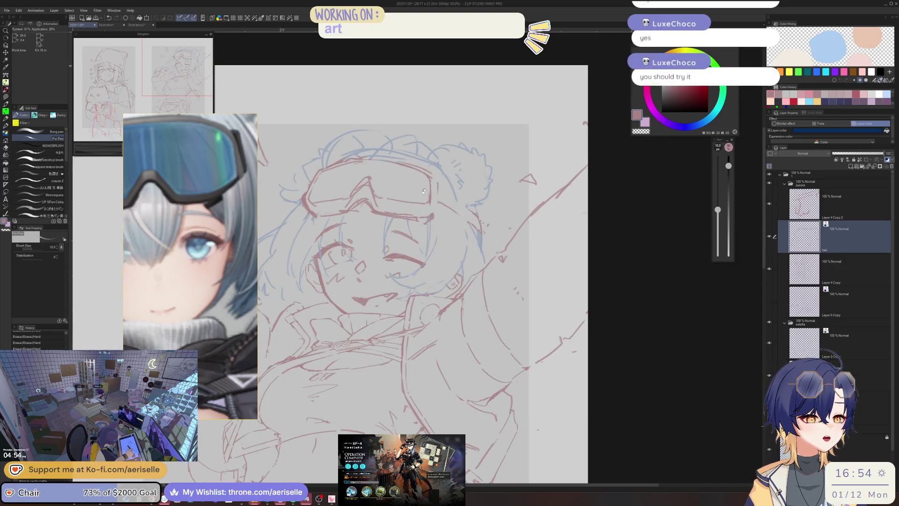
{"action": "left_click_drag", "start_coordinate": [451, 215], "coordinate": [445, 112]}
{"action": "key", "text": "h"}
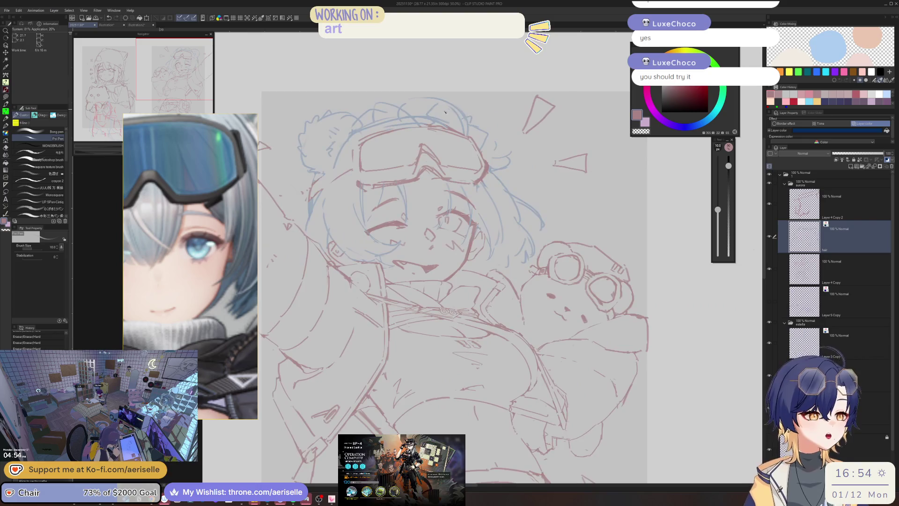
Mirror the whole figure to check its balance, then save the sketch with Ctrl+S
{"action": "scroll", "coordinate": [406, 194], "scroll_direction": "up", "scroll_amount": 3}
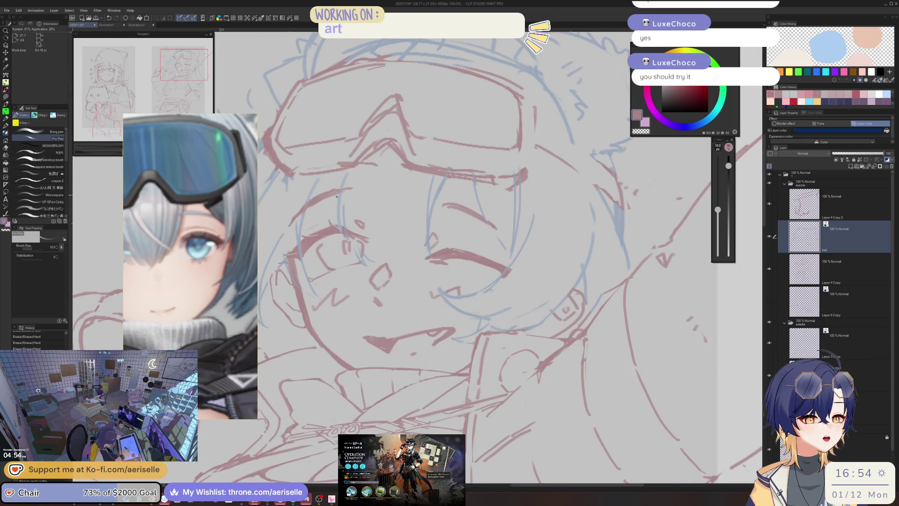
{"action": "scroll", "coordinate": [345, 179], "scroll_direction": "down", "scroll_amount": 3}
{"action": "scroll", "coordinate": [399, 234], "scroll_direction": "up", "scroll_amount": 3}
{"action": "left_click_drag", "start_coordinate": [414, 238], "coordinate": [521, 234]}
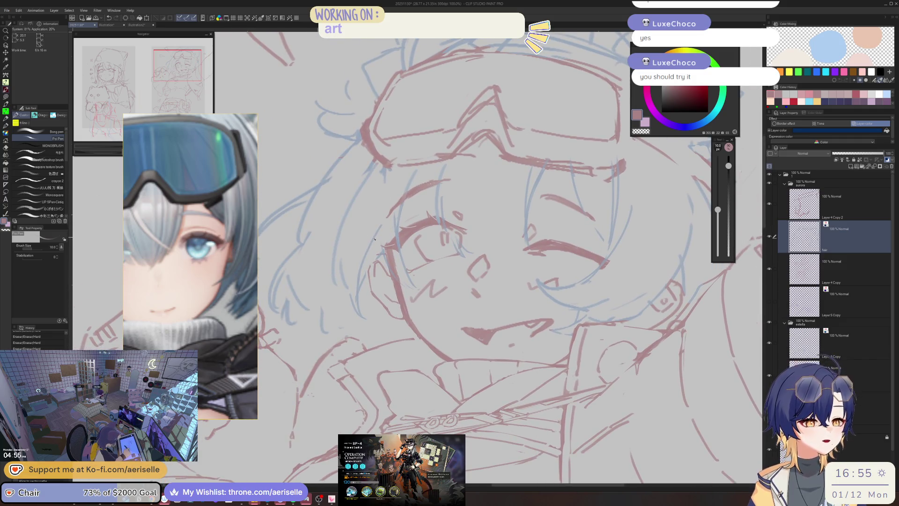
{"action": "key", "text": "e"}
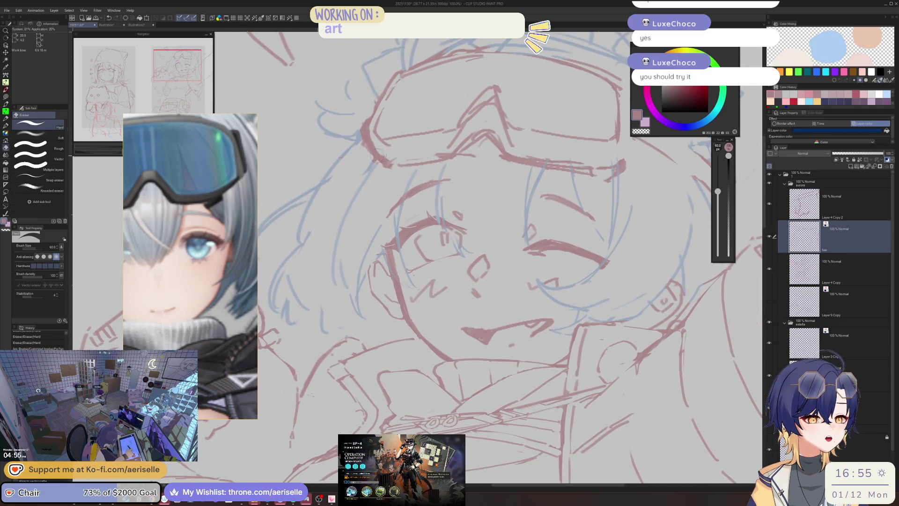
{"action": "scroll", "coordinate": [356, 173], "scroll_direction": "down", "scroll_amount": 5}
{"action": "scroll", "coordinate": [468, 169], "scroll_direction": "up", "scroll_amount": 1}
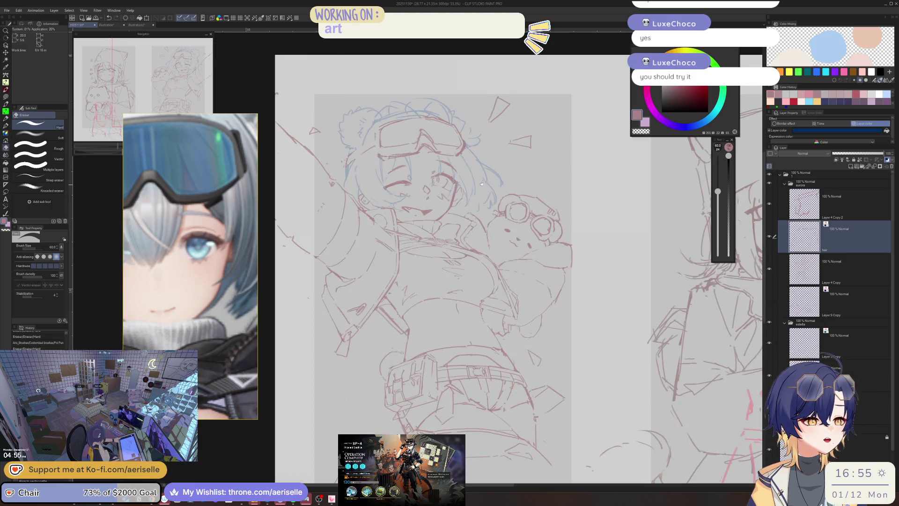
{"action": "key", "text": "h"}
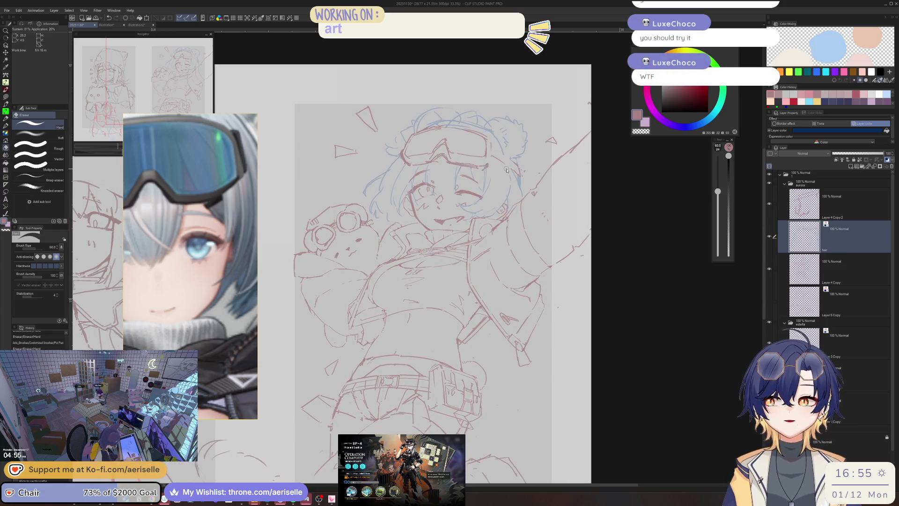
{"action": "key", "text": "ctrl+s"}
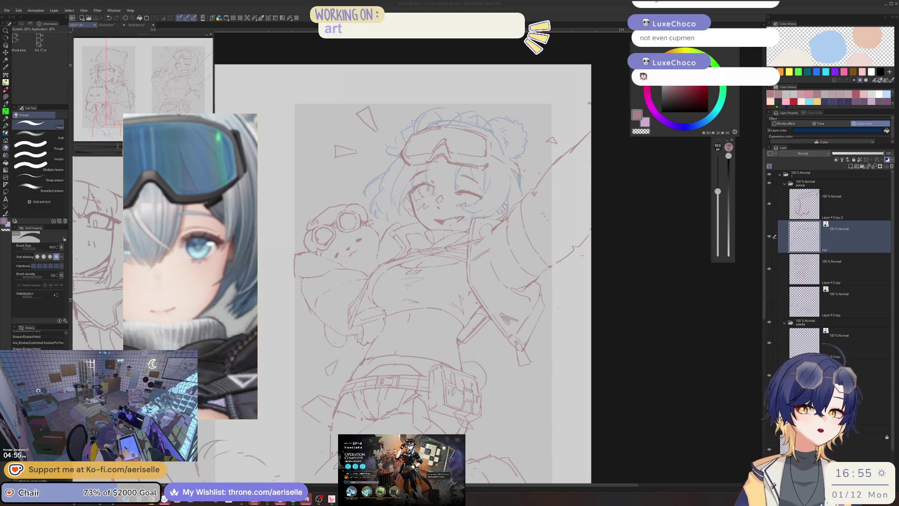
Move to the layer below the hair and set the pen slightly thinner
{"action": "left_click", "coordinate": [608, 176]}
{"action": "scroll", "coordinate": [447, 186], "scroll_direction": "up", "scroll_amount": 6}
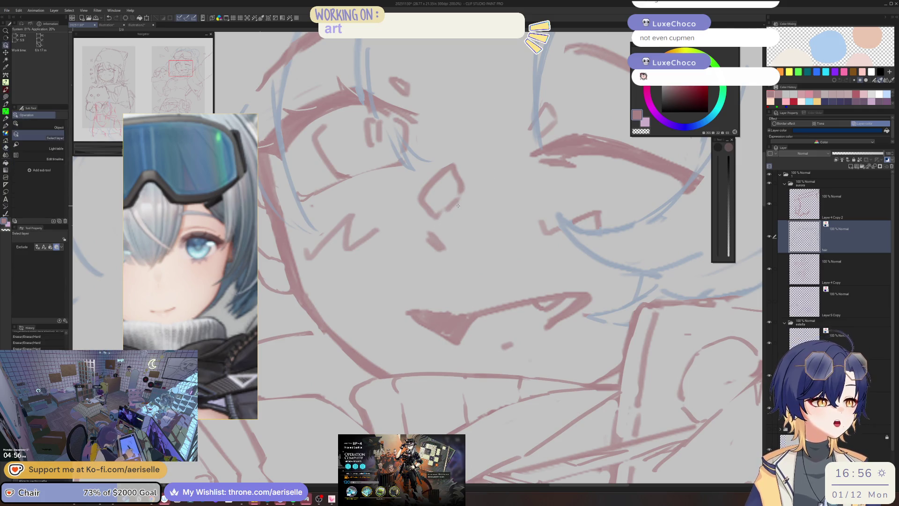
{"action": "key", "text": "alt+bracketleft"}
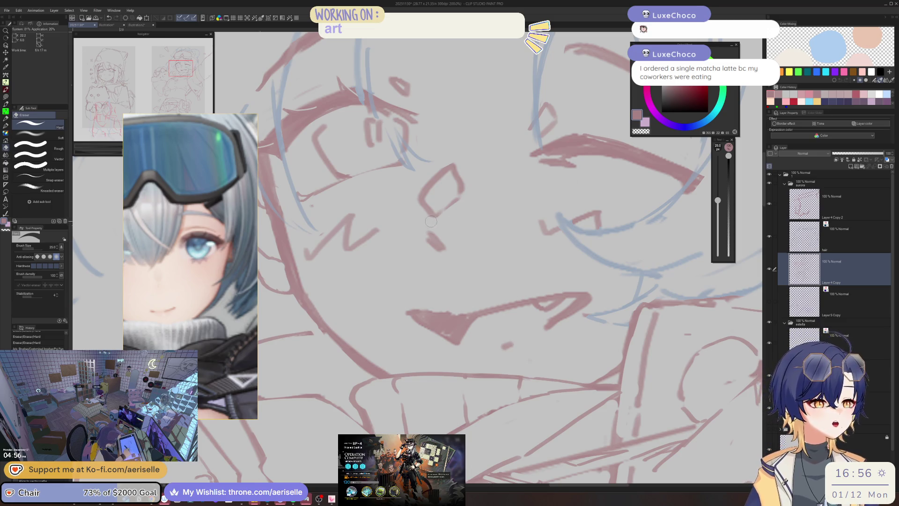
{"action": "key", "text": "h"}
{"action": "key", "text": "p"}
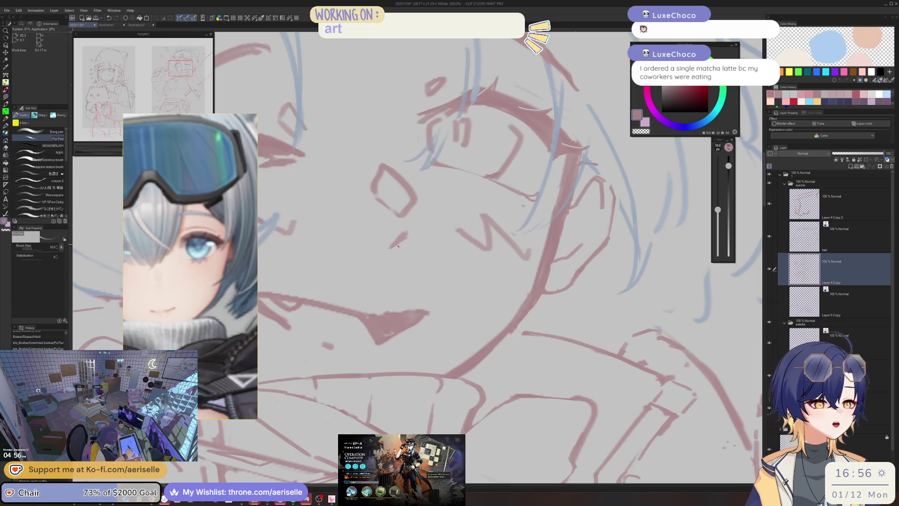
{"action": "key", "text": "bracketleft"}
{"action": "scroll", "coordinate": [423, 206], "scroll_direction": "down", "scroll_amount": 4}
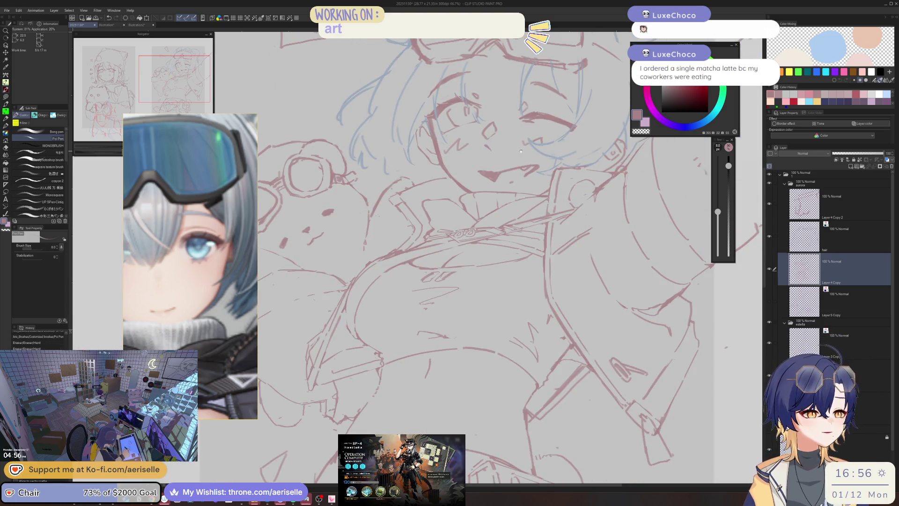
{"action": "scroll", "coordinate": [432, 210], "scroll_direction": "up", "scroll_amount": 5}
Lasso the small mark beside the nose, rotate it slightly clockwise, and deselect
{"action": "key", "text": "m"}
{"action": "mouse_move", "coordinate": [406, 214]}
{"action": "left_mouse_down"}
{"action": "mouse_move", "coordinate": [394, 226]}
{"action": "mouse_move", "coordinate": [405, 214]}
{"action": "mouse_move", "coordinate": [401, 226]}
{"action": "left_mouse_up"}
{"action": "left_click", "coordinate": [428, 266]}
{"action": "left_click_drag", "start_coordinate": [439, 257], "coordinate": [436, 261]}
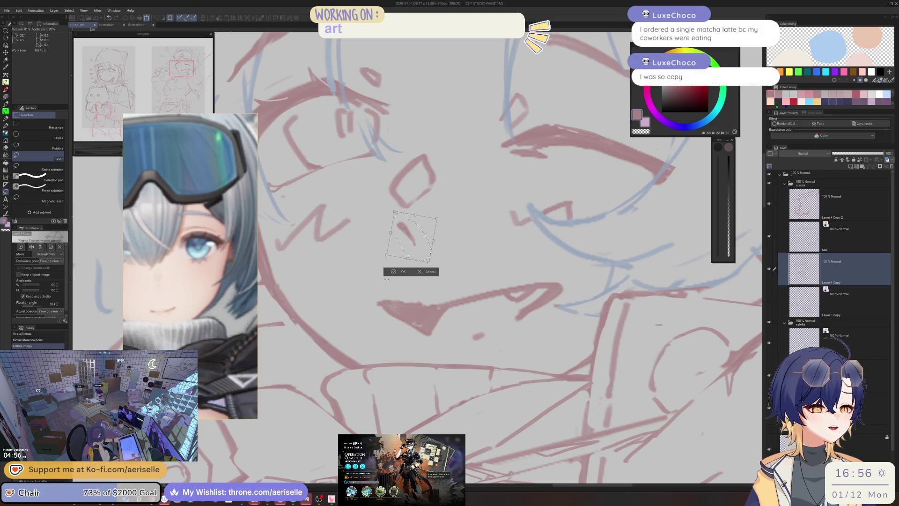
{"action": "left_click", "coordinate": [394, 270]}
{"action": "left_click", "coordinate": [354, 271]}
{"action": "scroll", "coordinate": [443, 121], "scroll_direction": "down", "scroll_amount": 5}
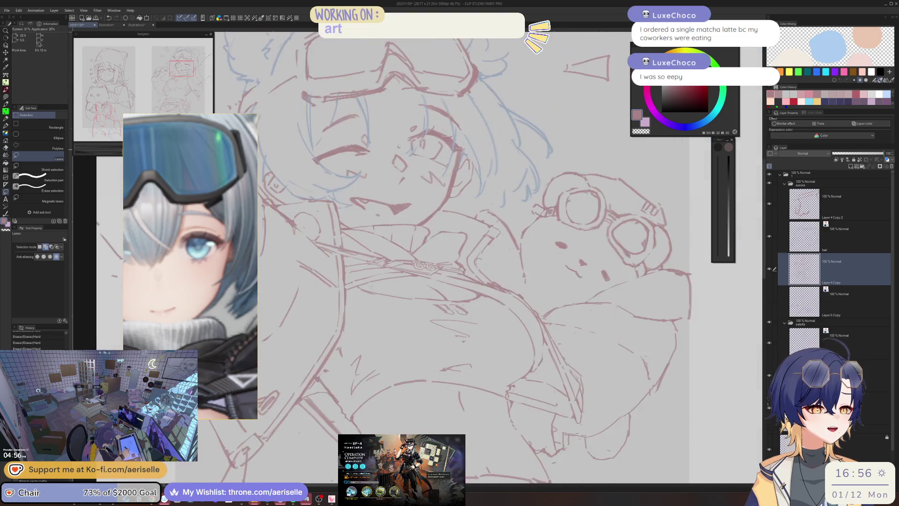
{"action": "scroll", "coordinate": [443, 120], "scroll_direction": "up", "scroll_amount": 5}
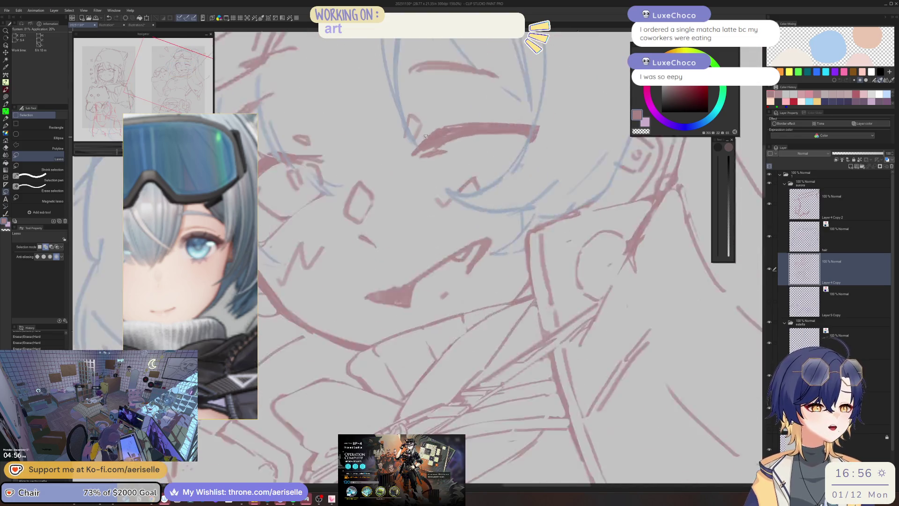
With a finer eraser and the selection cleared, erase the eyebrow stroke's right tip
{"action": "key", "text": "e"}
{"action": "key", "text": "bracketleft"}
{"action": "key", "text": "bracketleft"}
{"action": "key", "text": "bracketleft"}
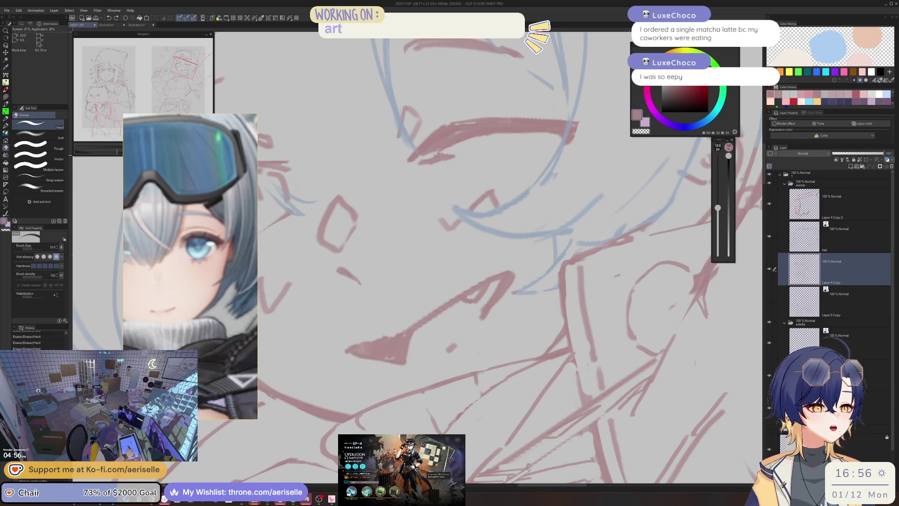
{"action": "mouse_move", "coordinate": [429, 154]}
{"action": "left_mouse_down"}
{"action": "mouse_move", "coordinate": [417, 178]}
{"action": "mouse_move", "coordinate": [439, 153]}
{"action": "mouse_move", "coordinate": [374, 182]}
{"action": "left_mouse_up"}
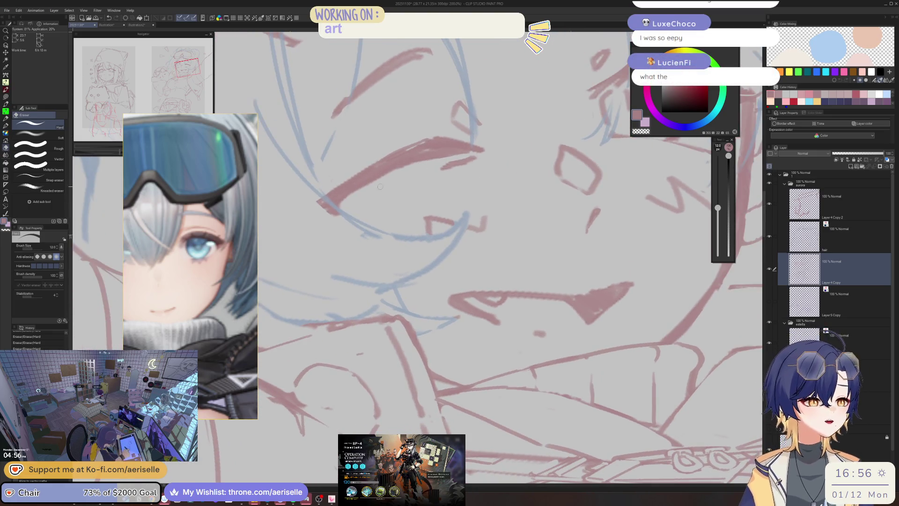
{"action": "key", "text": "p"}
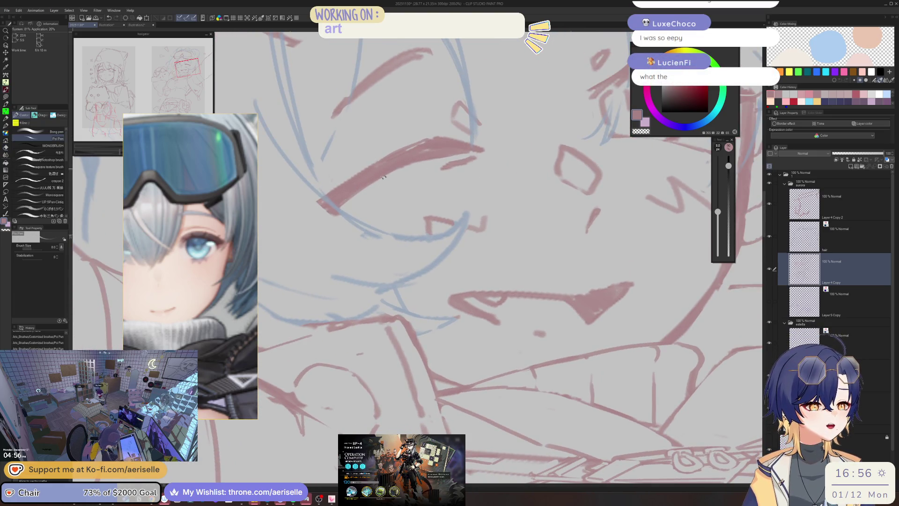
{"action": "left_click_drag", "start_coordinate": [373, 184], "coordinate": [469, 155]}
{"action": "key", "text": "e"}
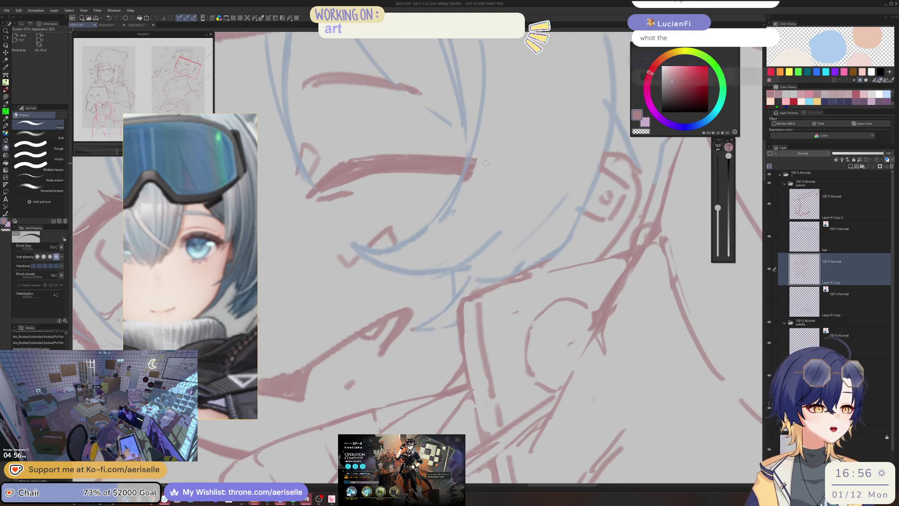
{"action": "key", "text": "ctrl+d"}
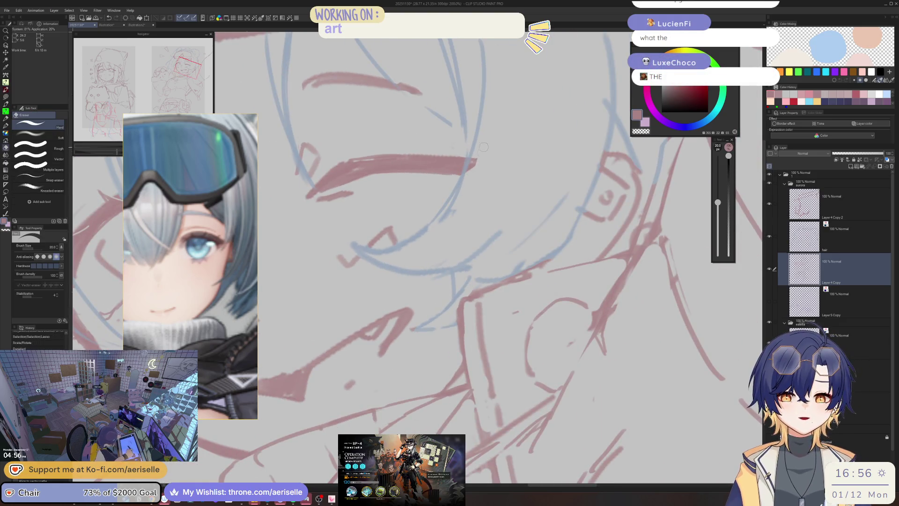
{"action": "left_click_drag", "start_coordinate": [466, 168], "coordinate": [475, 163]}
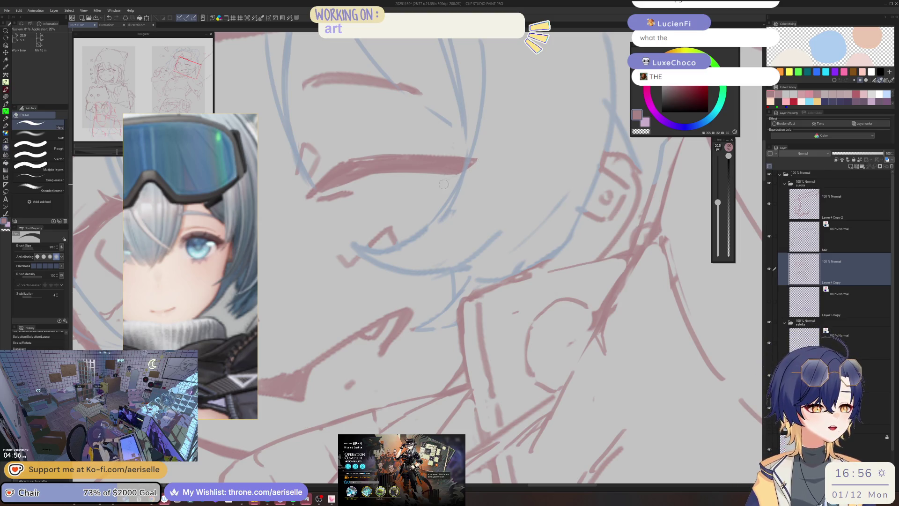
Test a thin pen line above the eyebrow, discard it, and return to a smaller eraser
{"action": "scroll", "coordinate": [454, 183], "scroll_direction": "down", "scroll_amount": 3}
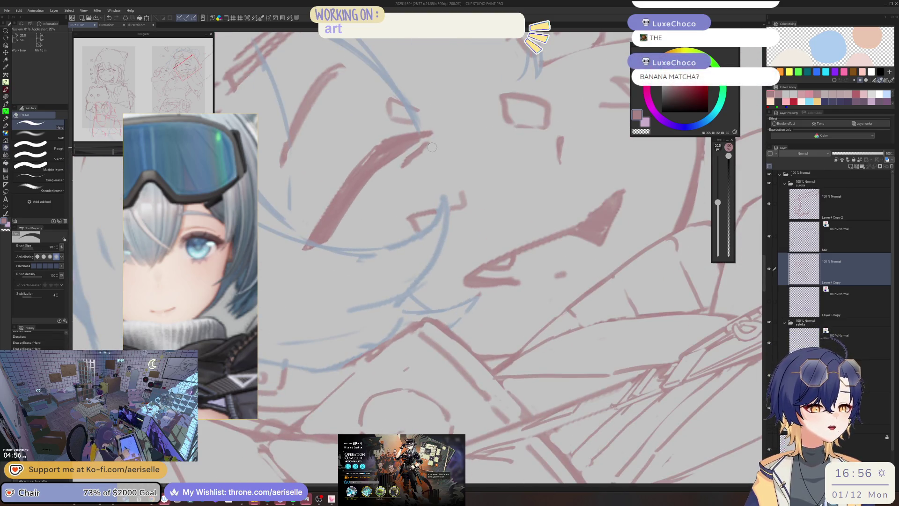
{"action": "scroll", "coordinate": [505, 103], "scroll_direction": "down", "scroll_amount": 2}
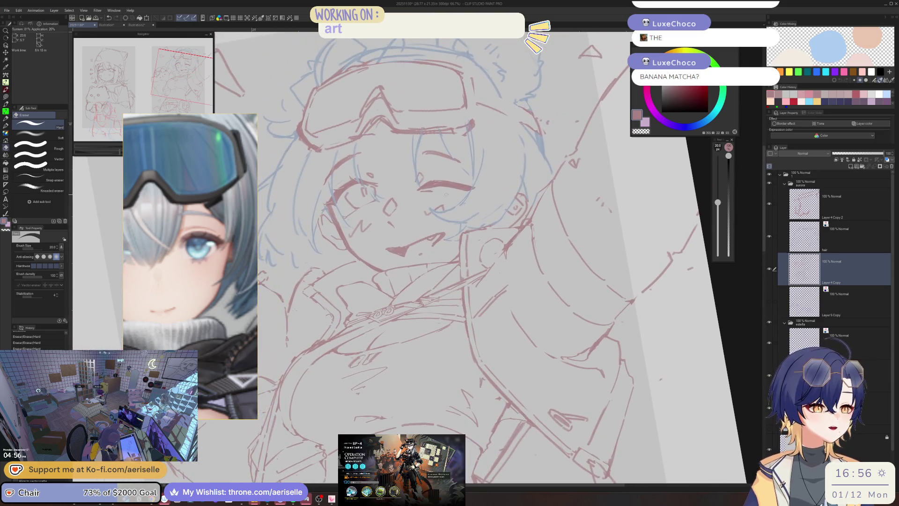
{"action": "scroll", "coordinate": [429, 169], "scroll_direction": "up", "scroll_amount": 5}
{"action": "key", "text": "p"}
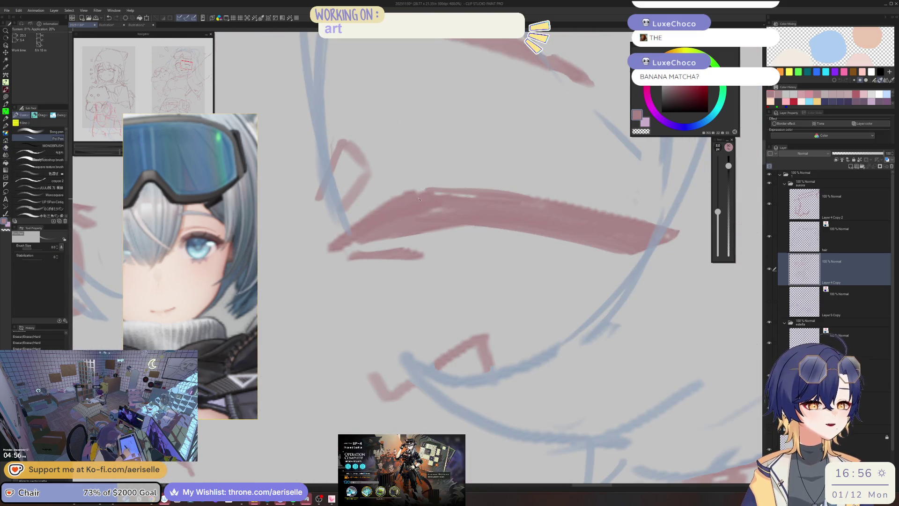
{"action": "mouse_move", "coordinate": [441, 166]}
{"action": "left_mouse_down"}
{"action": "mouse_move", "coordinate": [426, 191]}
{"action": "mouse_move", "coordinate": [462, 188]}
{"action": "left_mouse_up"}
{"action": "key", "text": "e"}
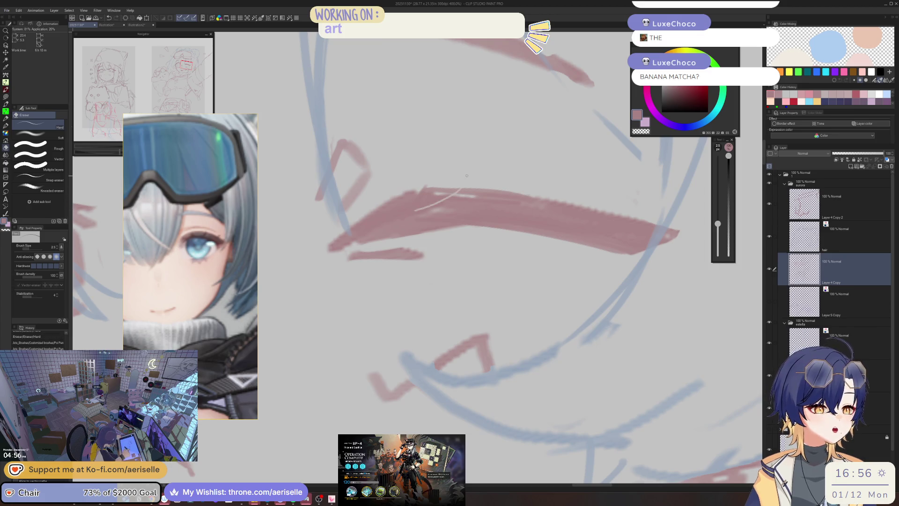
{"action": "key", "text": "p"}
{"action": "key", "text": "bracketleft"}
{"action": "key", "text": "bracketleft"}
{"action": "key", "text": "bracketleft"}
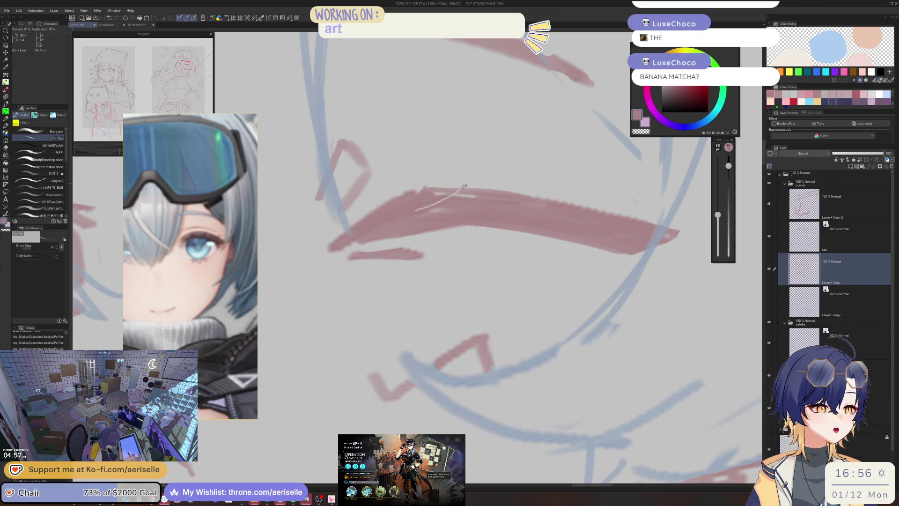
{"action": "key", "text": "e"}
{"action": "scroll", "coordinate": [464, 192], "scroll_direction": "down", "scroll_amount": 4}
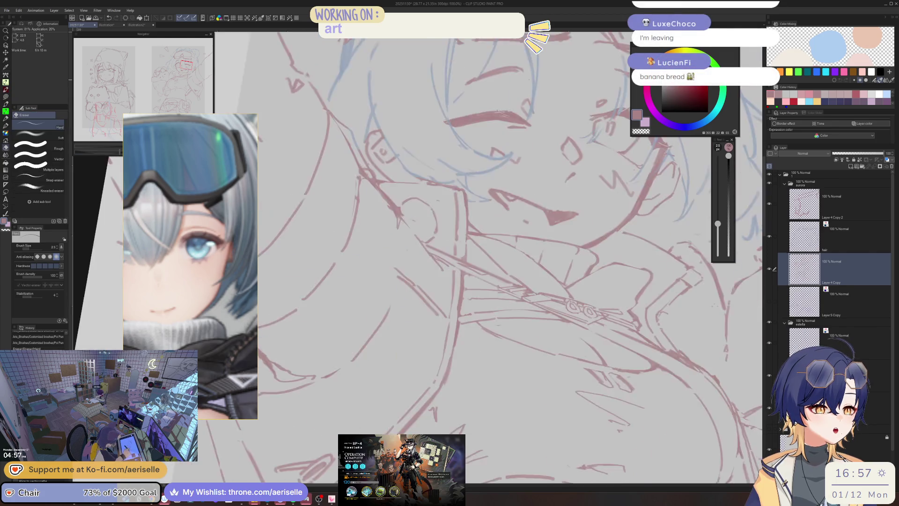
{"action": "left_click_drag", "start_coordinate": [454, 203], "coordinate": [471, 193]}
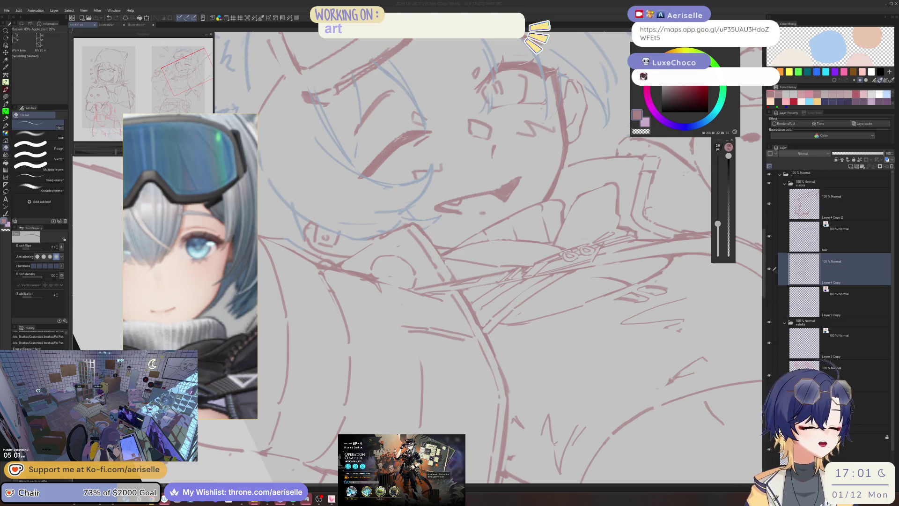
Angle the view around the face and enlarge the eraser
{"action": "left_click", "coordinate": [821, 270]}
{"action": "left_click_drag", "start_coordinate": [421, 262], "coordinate": [456, 239]}
{"action": "key", "text": "bracketright"}
{"action": "key", "text": "bracketright"}
{"action": "key", "text": "bracketright"}
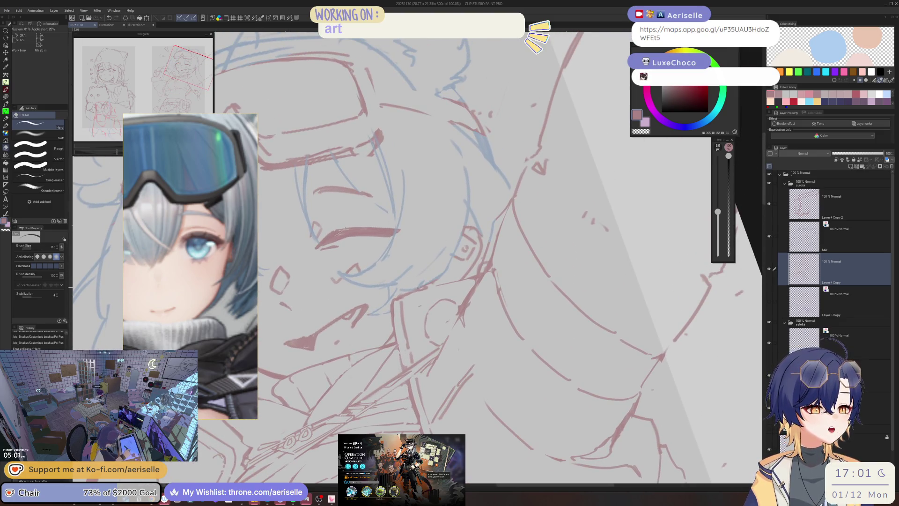
{"action": "scroll", "coordinate": [449, 253], "scroll_direction": "down", "scroll_amount": 2}
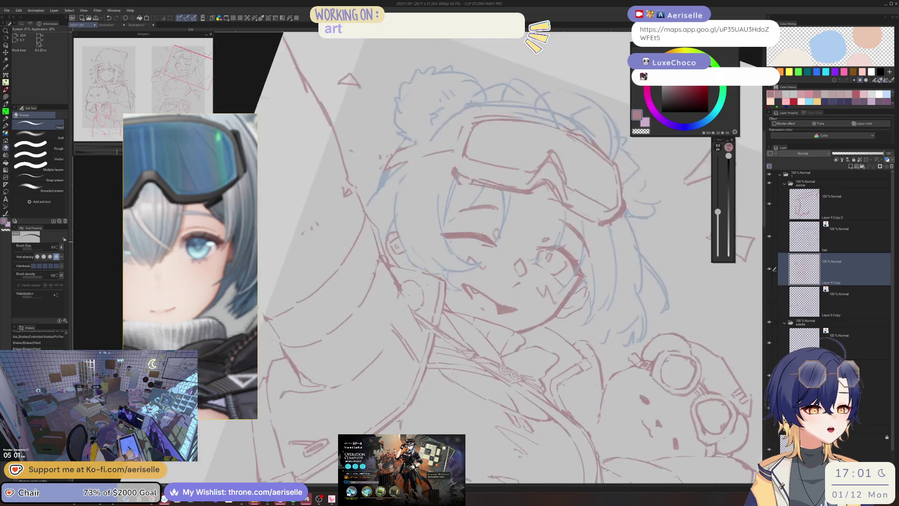
{"action": "scroll", "coordinate": [410, 302], "scroll_direction": "up", "scroll_amount": 5}
{"action": "key", "text": "p"}
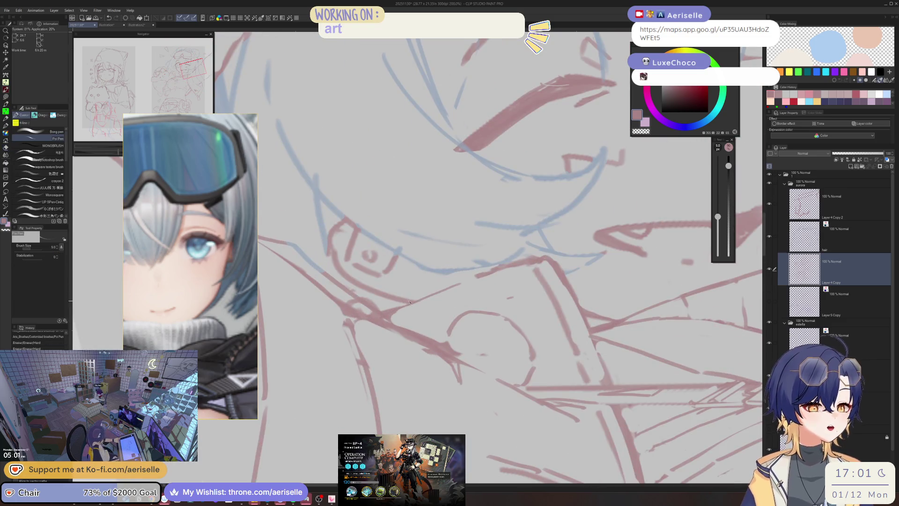
{"action": "scroll", "coordinate": [410, 305], "scroll_direction": "down", "scroll_amount": 5}
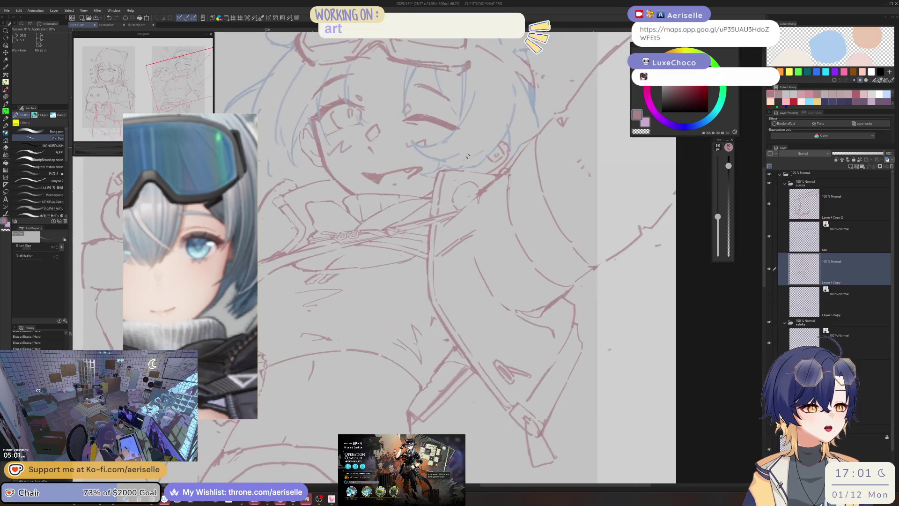
{"action": "scroll", "coordinate": [444, 228], "scroll_direction": "up", "scroll_amount": 5}
Lasso the brow's end, move it up and to the left, and deselect
{"action": "key", "text": "m"}
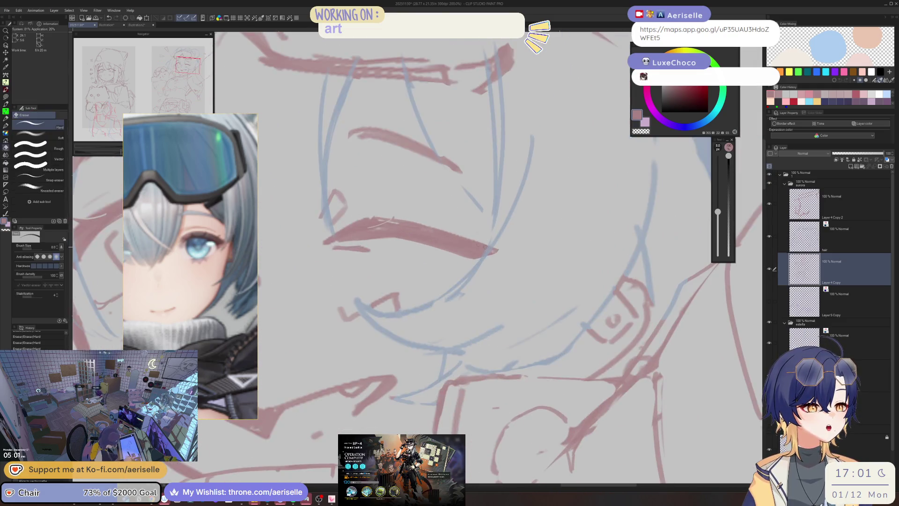
{"action": "left_click_drag", "start_coordinate": [422, 227], "coordinate": [415, 234]}
{"action": "key", "text": "k"}
{"action": "left_click_drag", "start_coordinate": [502, 262], "coordinate": [487, 257]}
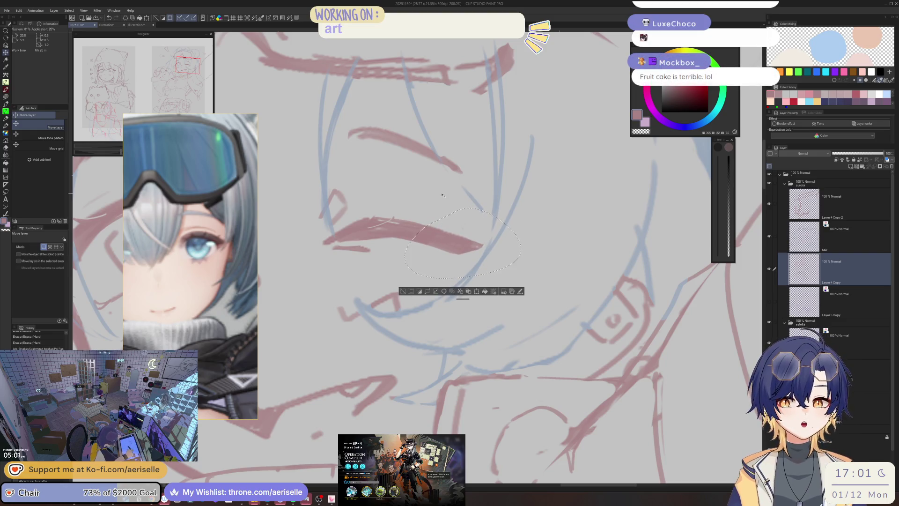
{"action": "key", "text": "ctrl+d"}
{"action": "scroll", "coordinate": [510, 160], "scroll_direction": "down", "scroll_amount": 3}
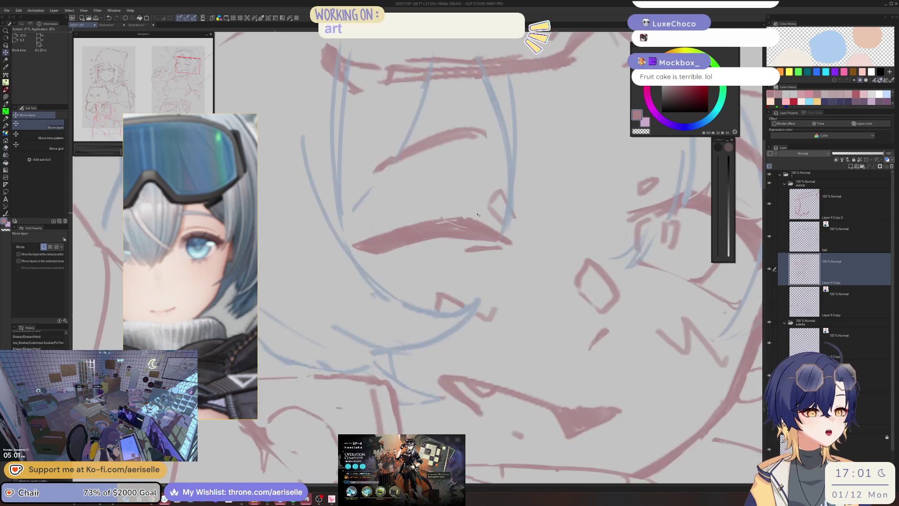
{"action": "scroll", "coordinate": [510, 160], "scroll_direction": "up", "scroll_amount": 4}
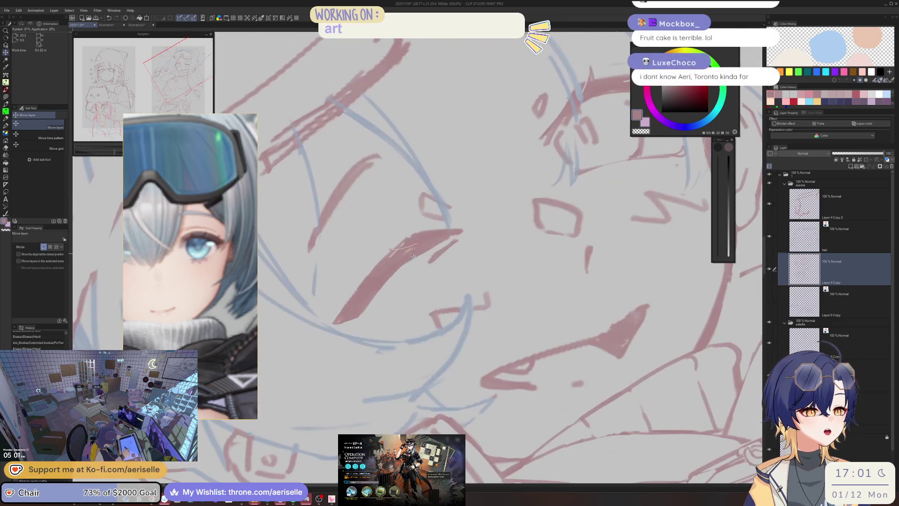
Erase stray lines around the eye, including the faint pink line
{"action": "key", "text": "e"}
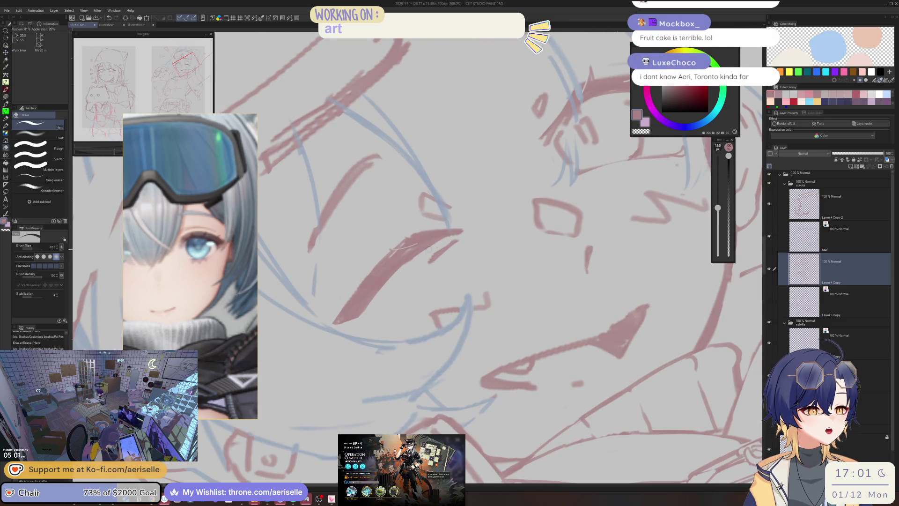
{"action": "left_click_drag", "start_coordinate": [424, 252], "coordinate": [414, 257]}
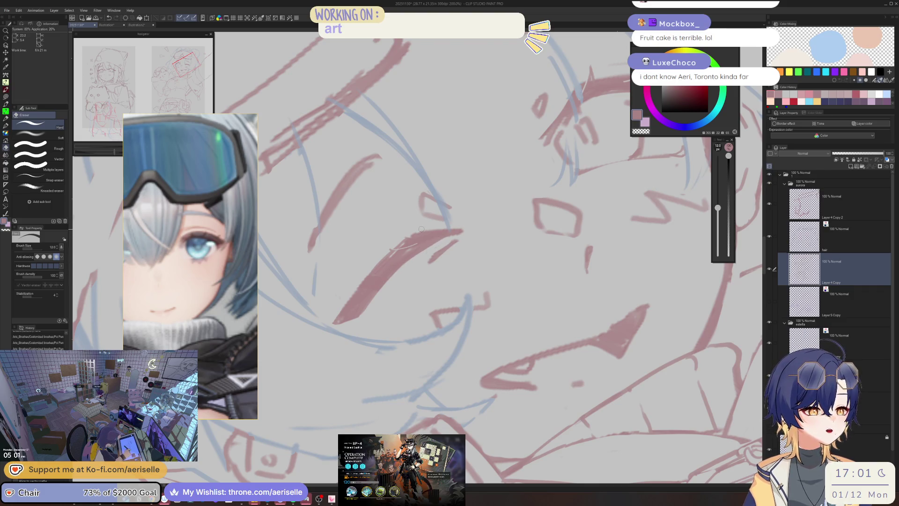
{"action": "scroll", "coordinate": [441, 242], "scroll_direction": "up", "scroll_amount": 2}
{"action": "mouse_move", "coordinate": [450, 238]}
{"action": "left_mouse_down"}
{"action": "mouse_move", "coordinate": [411, 259]}
{"action": "mouse_move", "coordinate": [400, 241]}
{"action": "mouse_move", "coordinate": [459, 215]}
{"action": "left_mouse_up"}
{"action": "scroll", "coordinate": [517, 257], "scroll_direction": "down", "scroll_amount": 10}
{"action": "key", "text": "m"}
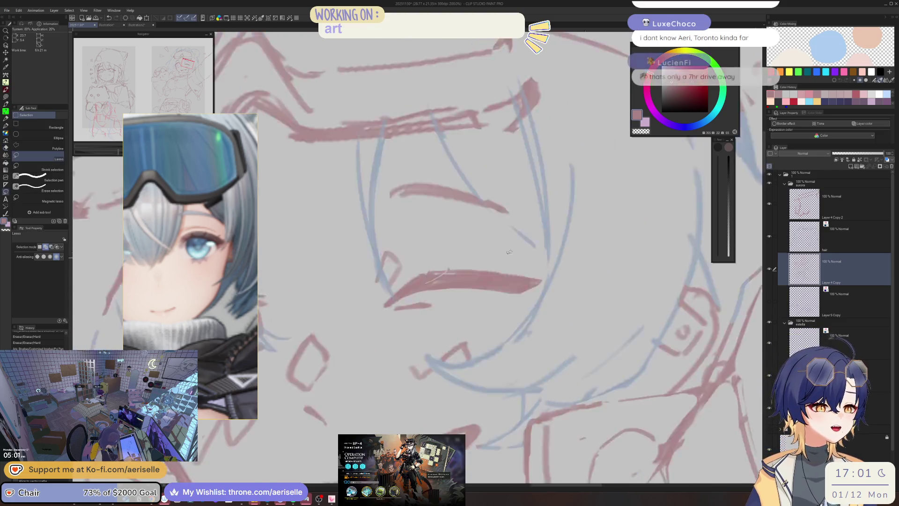
{"action": "scroll", "coordinate": [568, 225], "scroll_direction": "up", "scroll_amount": 5}
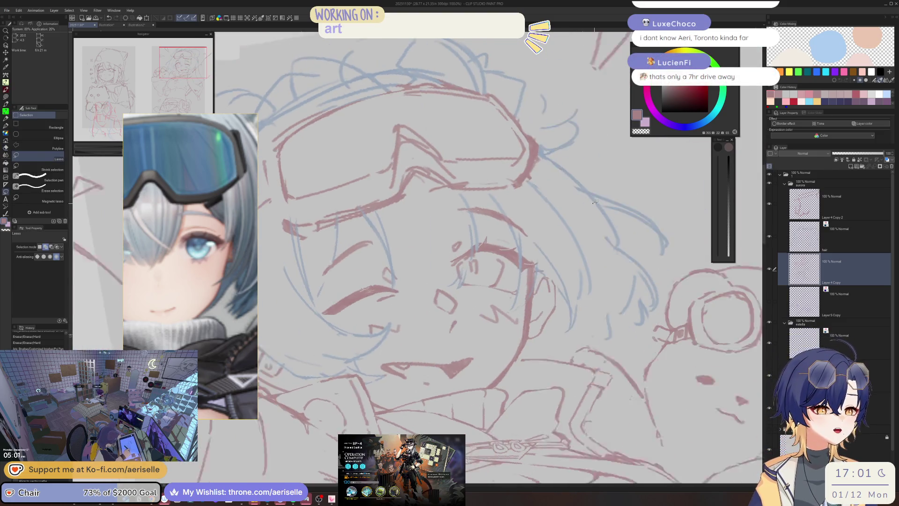
{"action": "key", "text": "e"}
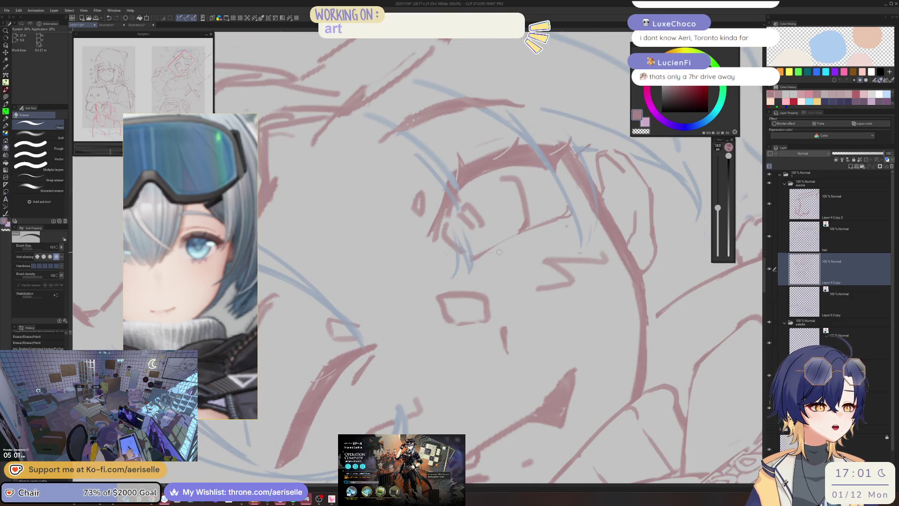
{"action": "mouse_move", "coordinate": [556, 259]}
{"action": "left_mouse_down"}
{"action": "mouse_move", "coordinate": [449, 289]}
{"action": "mouse_move", "coordinate": [408, 318]}
{"action": "left_mouse_up"}
{"action": "key", "text": "p"}
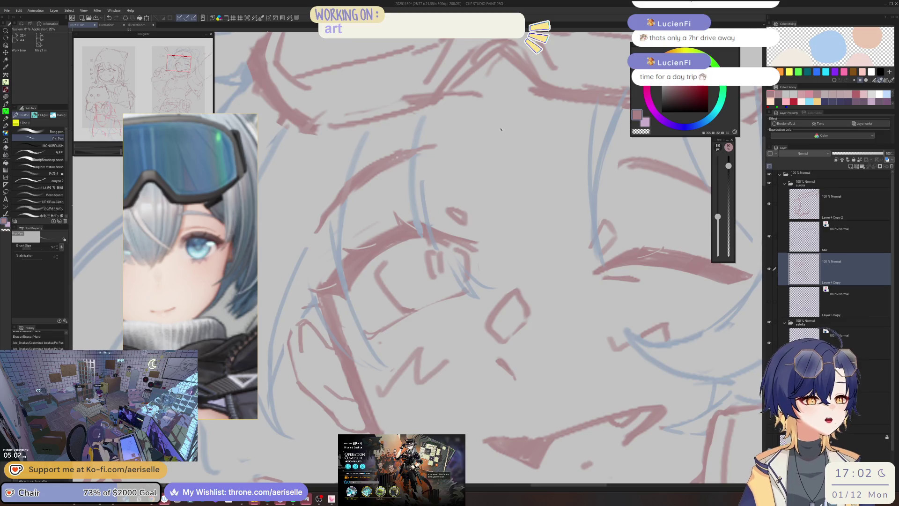
Erase faint leftover lines below the right eye and stray marks on the cheek
{"action": "key", "text": "h"}
{"action": "key", "text": "h"}
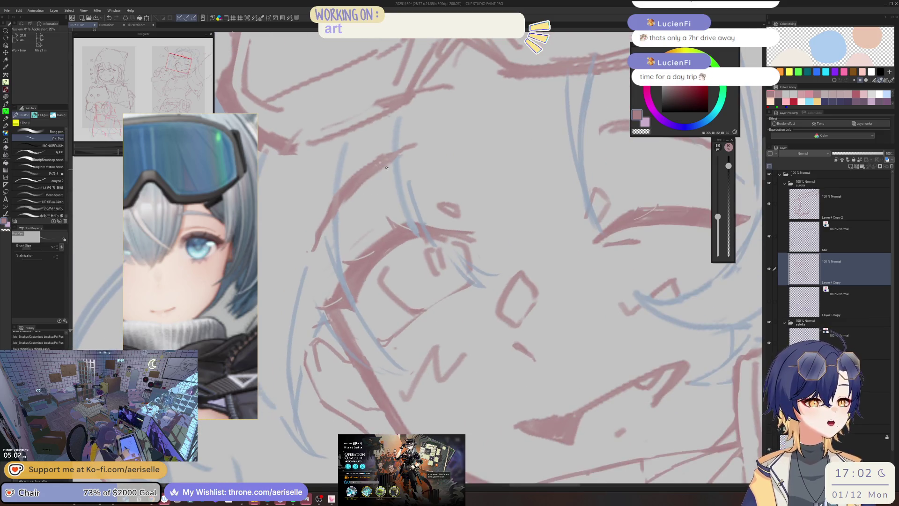
{"action": "key", "text": "e"}
{"action": "key", "text": "ctrl+d"}
{"action": "left_click_drag", "start_coordinate": [395, 159], "coordinate": [344, 202]}
{"action": "left_click_drag", "start_coordinate": [337, 210], "coordinate": [333, 221]}
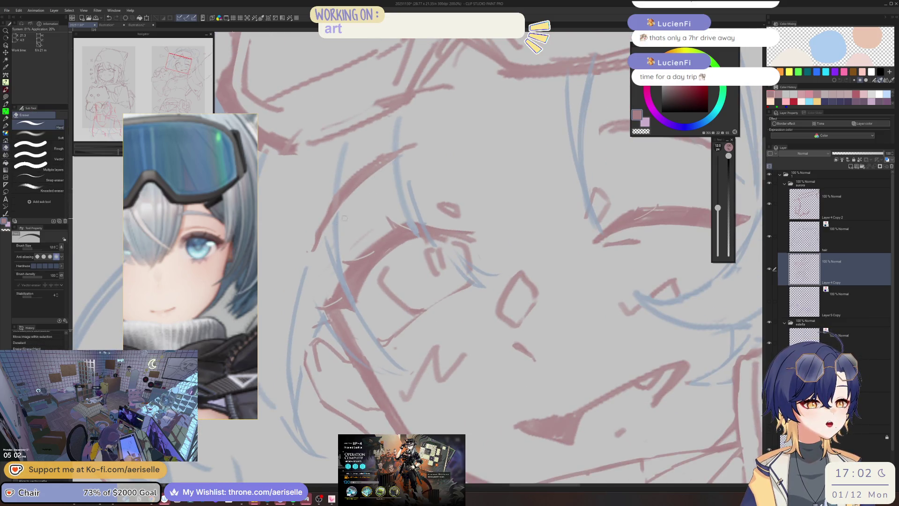
{"action": "key", "text": "p"}
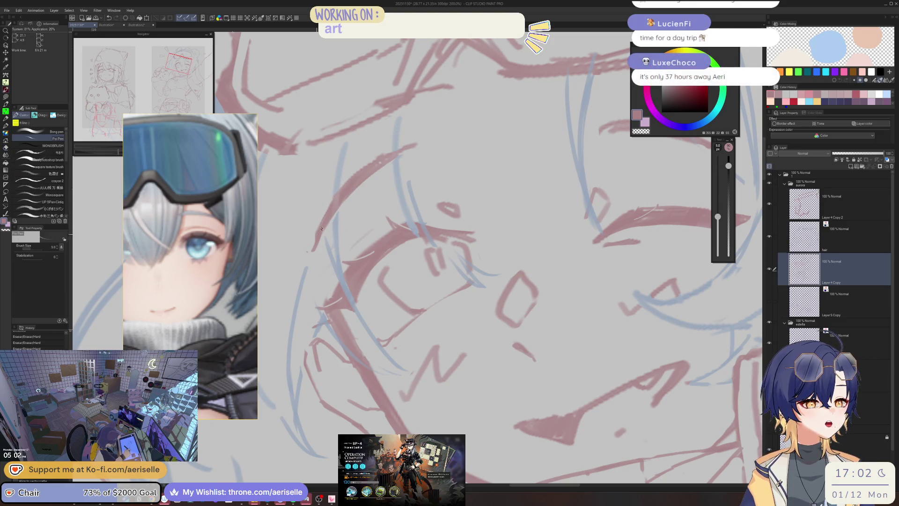
{"action": "key", "text": "e"}
{"action": "left_click_drag", "start_coordinate": [314, 225], "coordinate": [320, 239]}
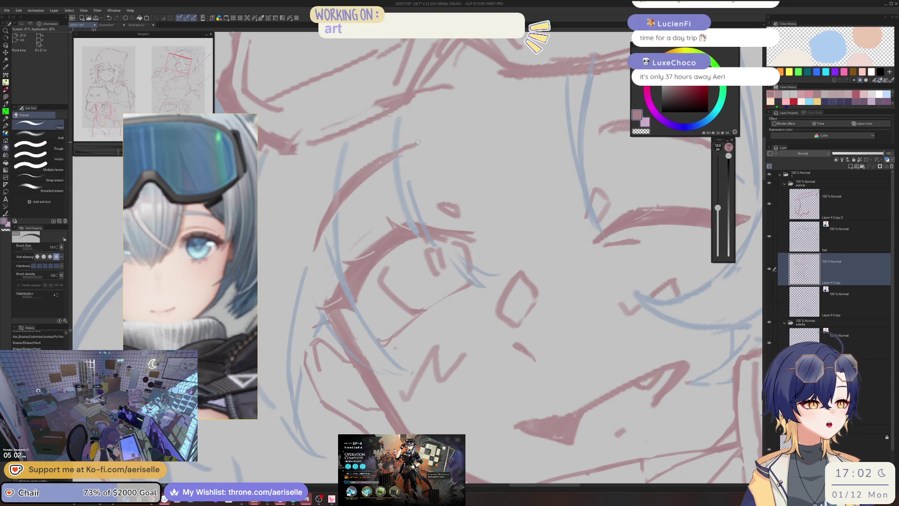
Mirror and rotate the canvas to review the sketch, and make the pen slightly thicker
{"action": "key", "text": "p"}
{"action": "key", "text": "h"}
{"action": "key", "text": "minus"}
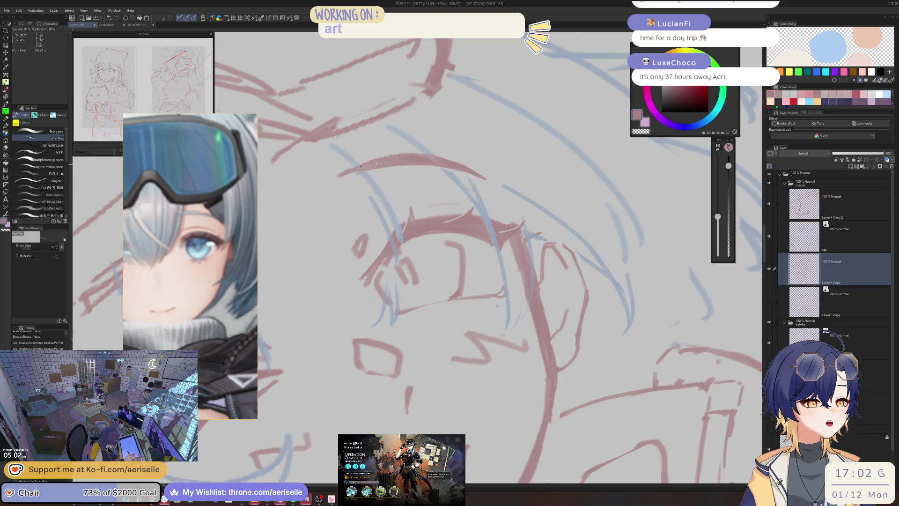
{"action": "key", "text": "e"}
{"action": "key", "text": "asciicircum"}
{"action": "scroll", "coordinate": [490, 94], "scroll_direction": "down", "scroll_amount": 5}
{"action": "mouse_move", "coordinate": [501, 188]}
{"action": "left_mouse_down"}
{"action": "mouse_move", "coordinate": [369, 215]}
{"action": "mouse_move", "coordinate": [439, 219]}
{"action": "mouse_move", "coordinate": [442, 135]}
{"action": "left_mouse_up"}
{"action": "scroll", "coordinate": [441, 136], "scroll_direction": "up", "scroll_amount": 4}
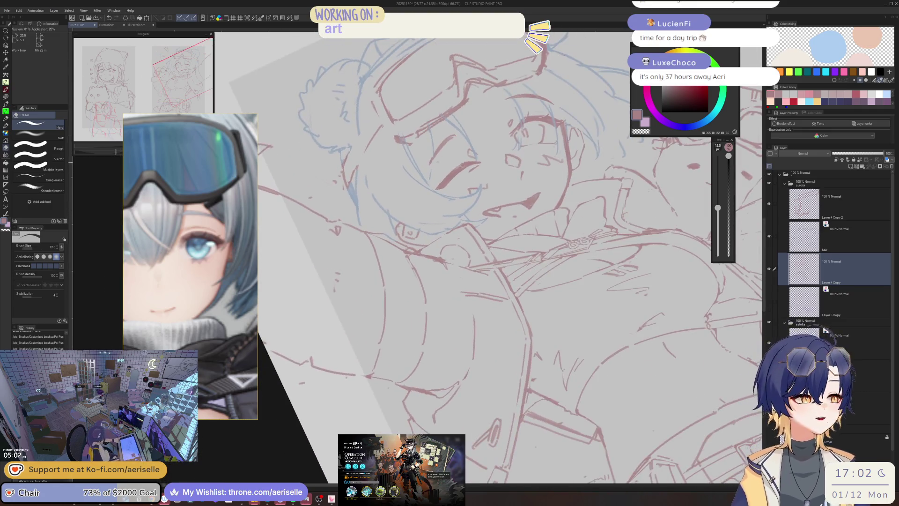
{"action": "key", "text": "p"}
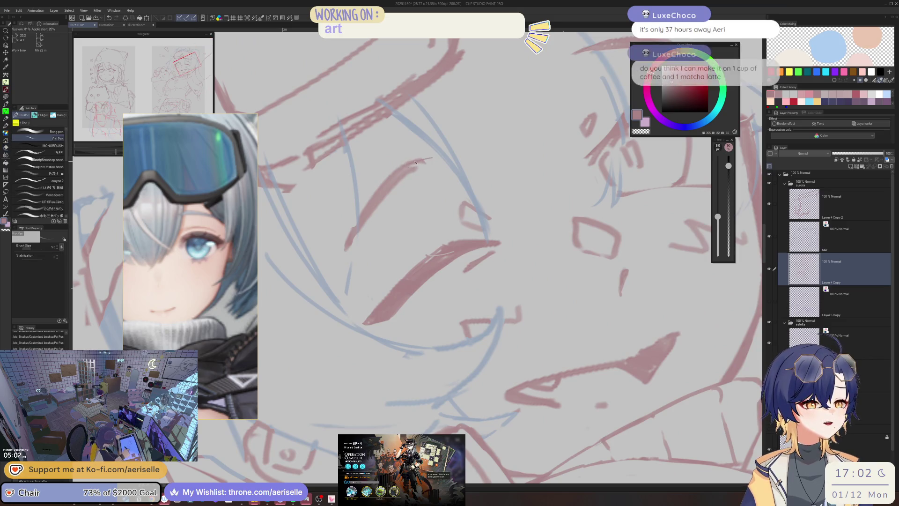
{"action": "key", "text": "bracketright"}
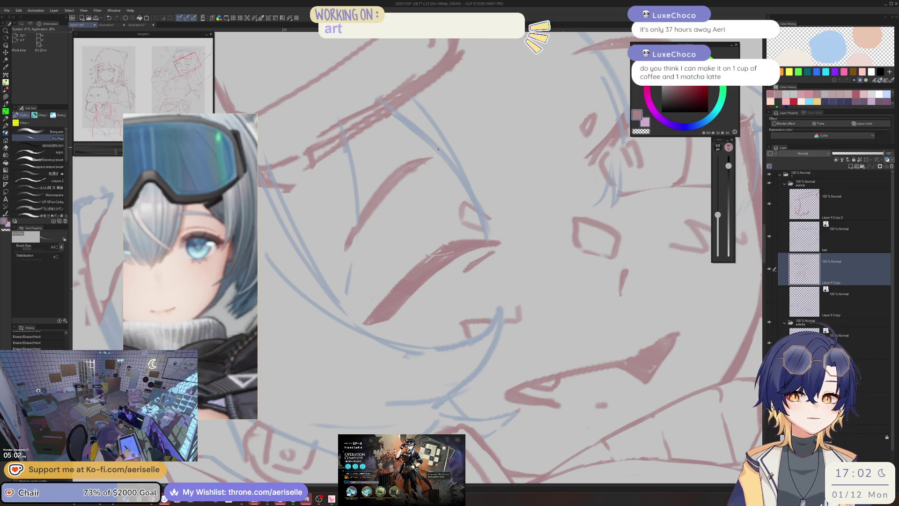
Erase a leftover bit of red line on the face
{"action": "key", "text": "e"}
{"action": "left_click_drag", "start_coordinate": [348, 248], "coordinate": [352, 227]}
{"action": "key", "text": "p"}
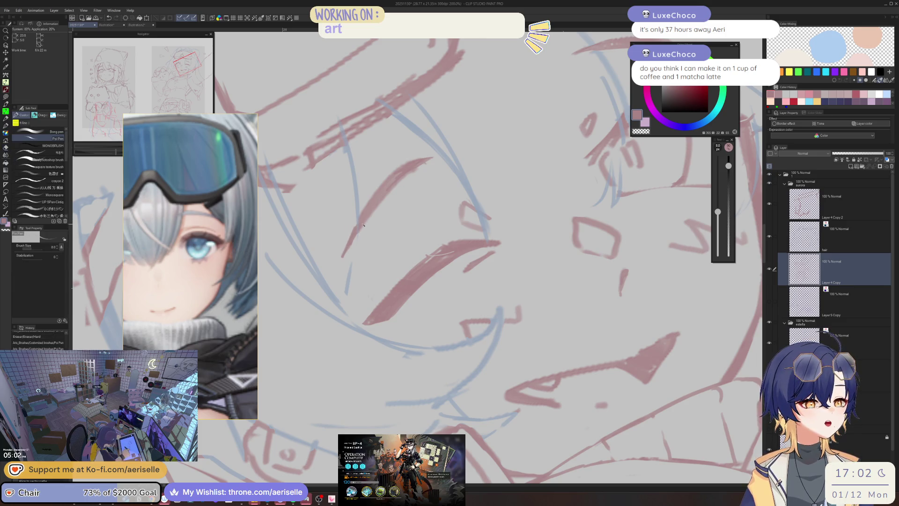
{"action": "scroll", "coordinate": [427, 228], "scroll_direction": "down", "scroll_amount": 5}
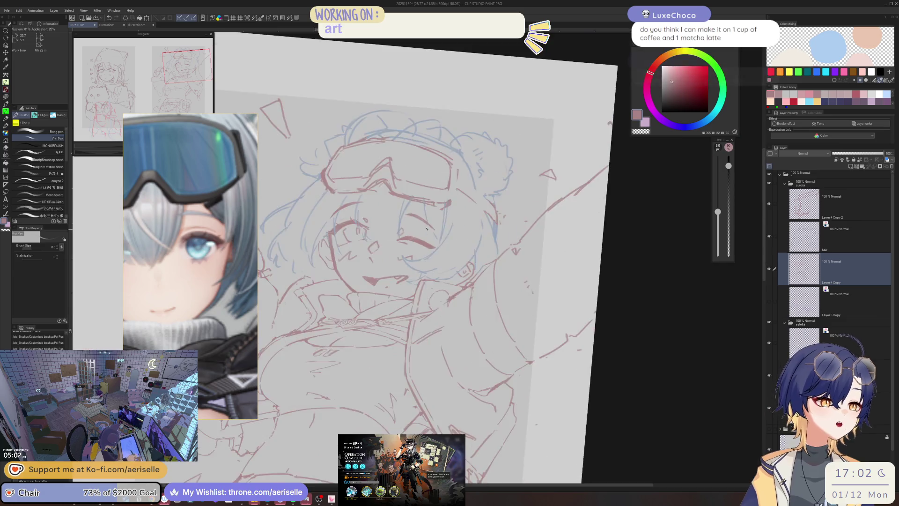
{"action": "mouse_move", "coordinate": [427, 228]}
{"action": "left_mouse_down"}
{"action": "mouse_move", "coordinate": [388, 255]}
{"action": "mouse_move", "coordinate": [448, 236]}
{"action": "left_mouse_up"}
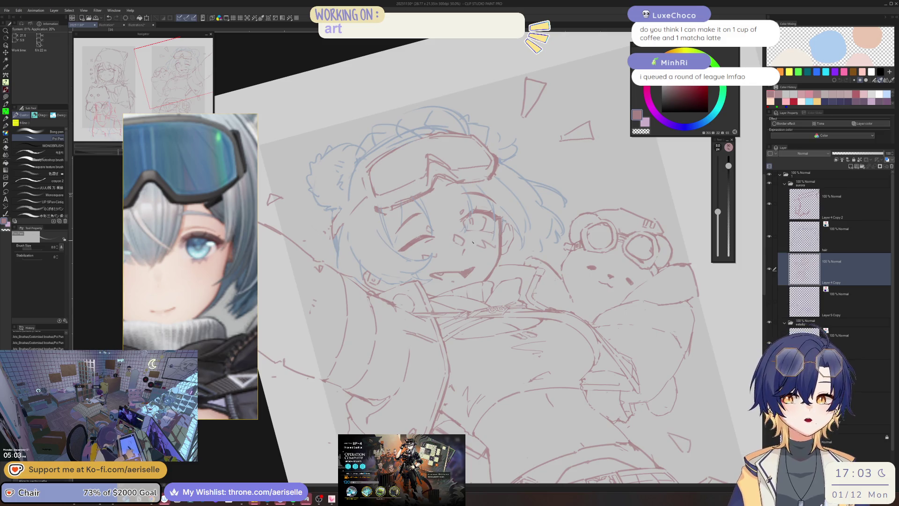
Erase the rough and leftover lines around the open eye with the hard eraser
{"action": "scroll", "coordinate": [471, 222], "scroll_direction": "up", "scroll_amount": 5}
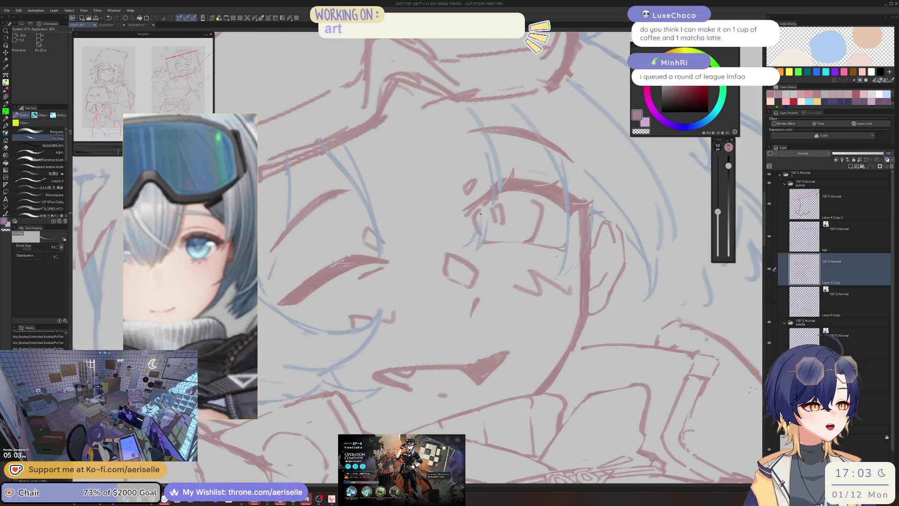
{"action": "key", "text": "e"}
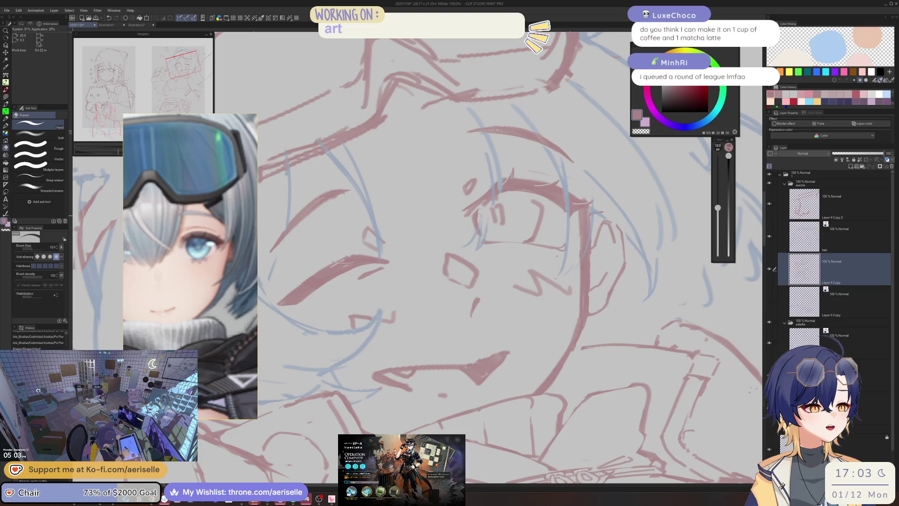
{"action": "left_click_drag", "start_coordinate": [485, 232], "coordinate": [521, 193]}
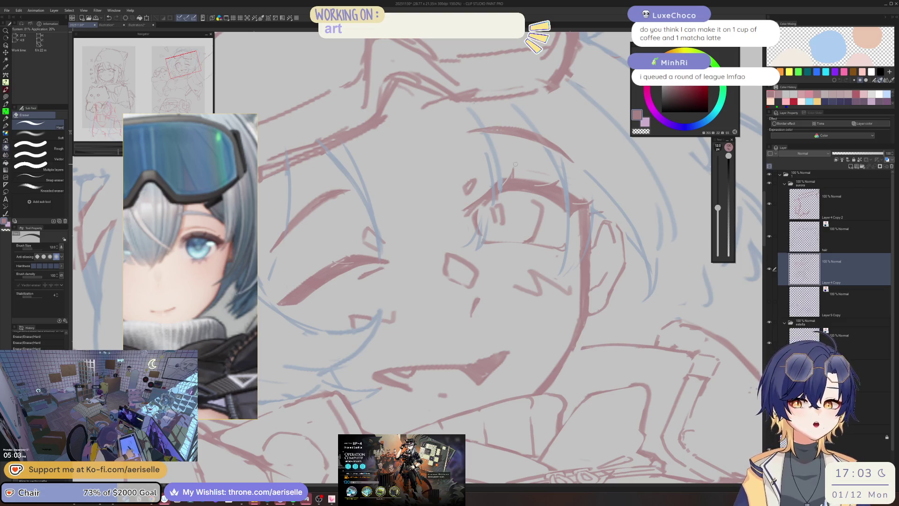
{"action": "scroll", "coordinate": [530, 205], "scroll_direction": "up", "scroll_amount": 1}
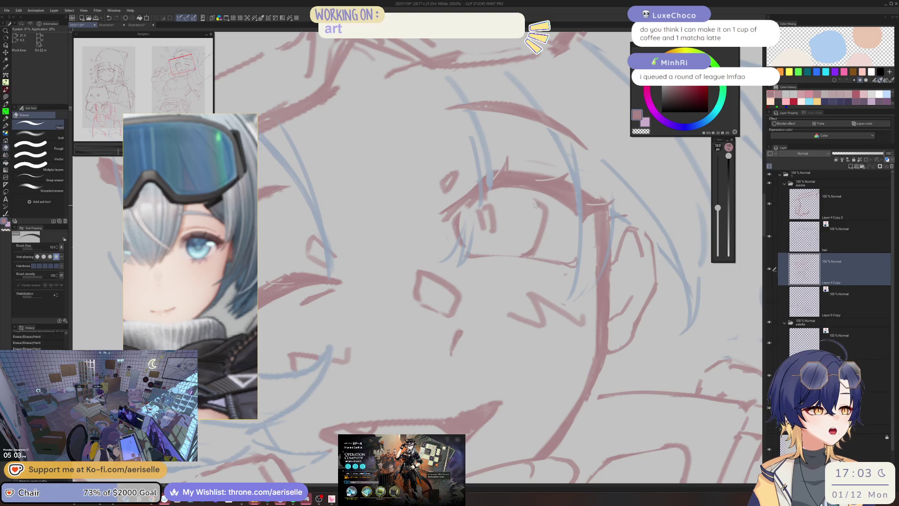
{"action": "mouse_move", "coordinate": [530, 205]}
{"action": "left_mouse_down"}
{"action": "mouse_move", "coordinate": [408, 266]}
{"action": "mouse_move", "coordinate": [544, 257]}
{"action": "left_mouse_up"}
{"action": "key", "text": "p"}
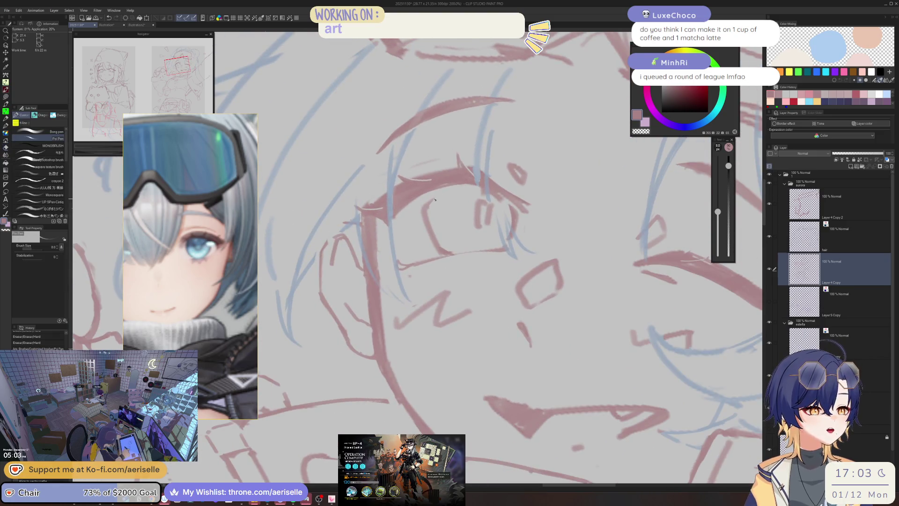
{"action": "key", "text": "e"}
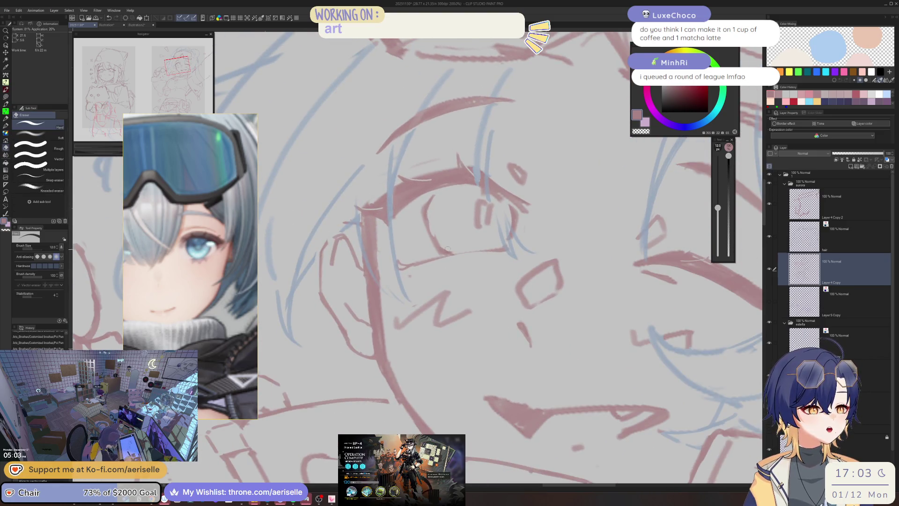
{"action": "mouse_move", "coordinate": [445, 250]}
{"action": "left_mouse_down"}
{"action": "mouse_move", "coordinate": [434, 215]}
{"action": "mouse_move", "coordinate": [483, 218]}
{"action": "left_mouse_up"}
Raise the pen to size 10 and reset the view to the upright page
{"action": "key", "text": "p"}
{"action": "key", "text": "bracketright"}
{"action": "key", "text": "ctrl+0"}
{"action": "mouse_move", "coordinate": [557, 168]}
{"action": "left_mouse_down"}
{"action": "mouse_move", "coordinate": [512, 172]}
{"action": "mouse_move", "coordinate": [449, 210]}
{"action": "left_mouse_up"}
{"action": "scroll", "coordinate": [439, 208], "scroll_direction": "up", "scroll_amount": 6}
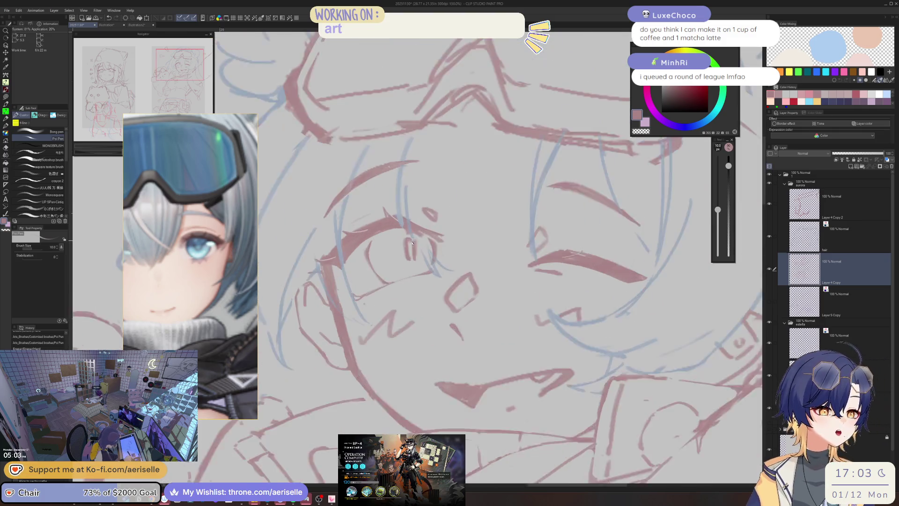
{"action": "scroll", "coordinate": [417, 267], "scroll_direction": "down", "scroll_amount": 5}
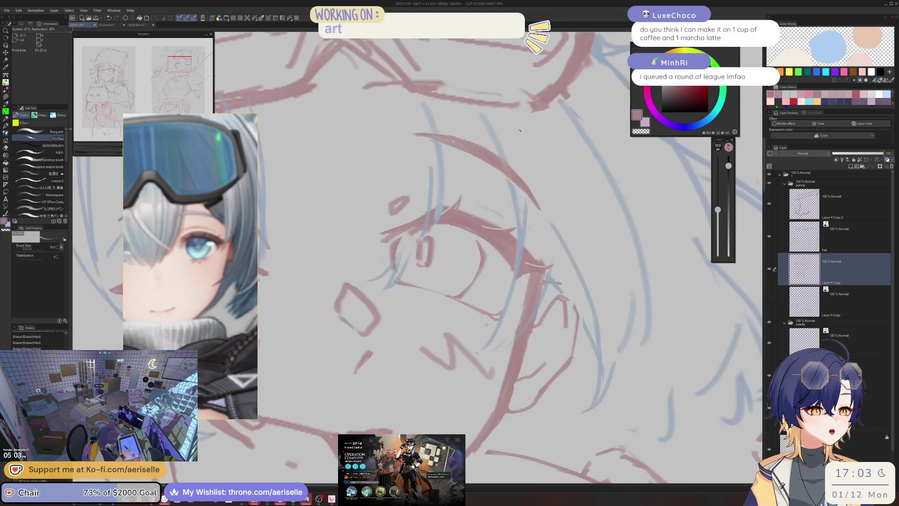
{"action": "scroll", "coordinate": [490, 206], "scroll_direction": "up", "scroll_amount": 5}
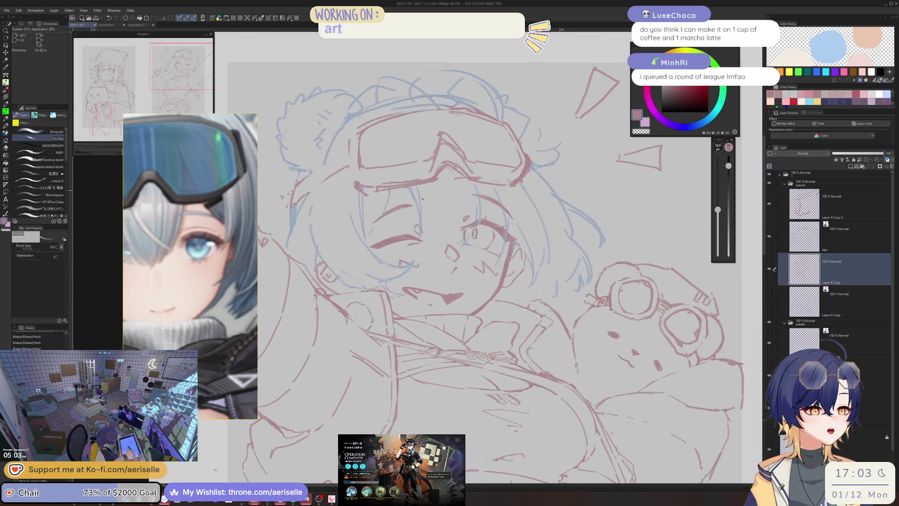
Zoom in and out and rotate the view to inspect the cleaned-up face
{"action": "key", "text": "e"}
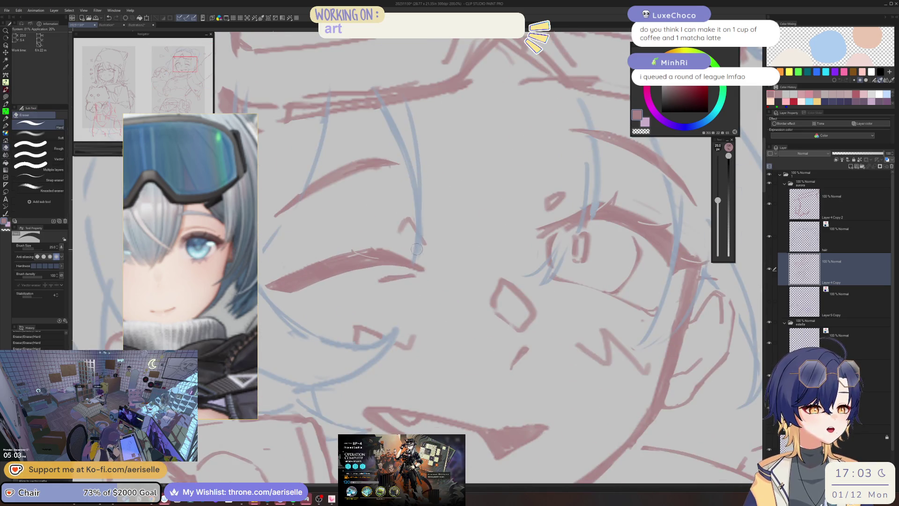
{"action": "key", "text": "p"}
{"action": "scroll", "coordinate": [412, 241], "scroll_direction": "down", "scroll_amount": 2}
{"action": "scroll", "coordinate": [510, 125], "scroll_direction": "down", "scroll_amount": 1}
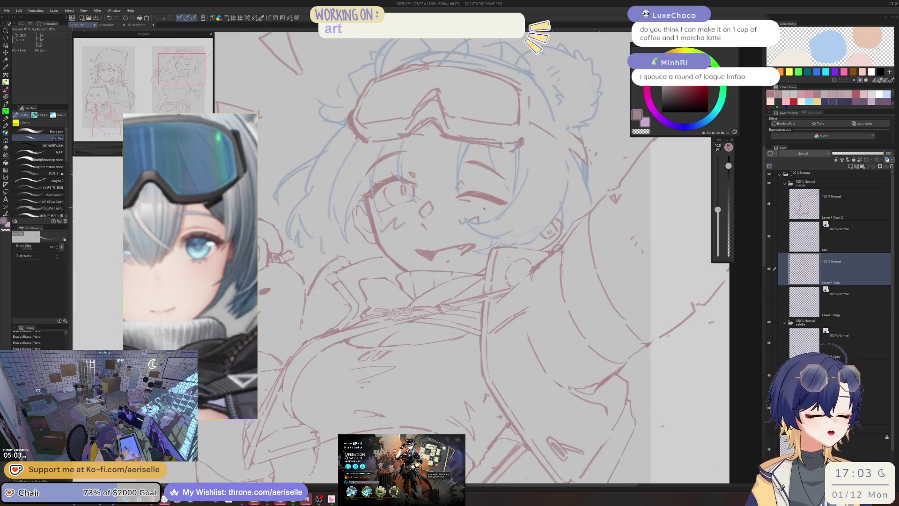
{"action": "scroll", "coordinate": [367, 206], "scroll_direction": "up", "scroll_amount": 4}
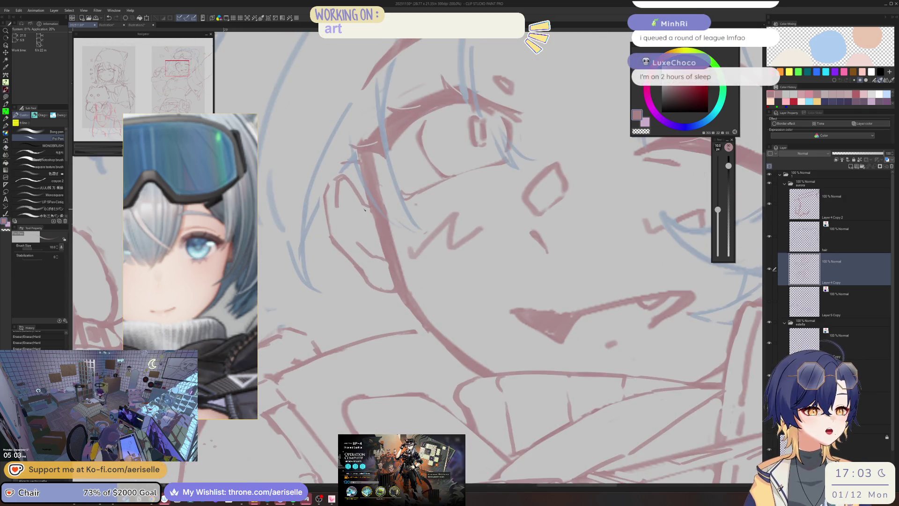
{"action": "left_click_drag", "start_coordinate": [363, 197], "coordinate": [481, 134]}
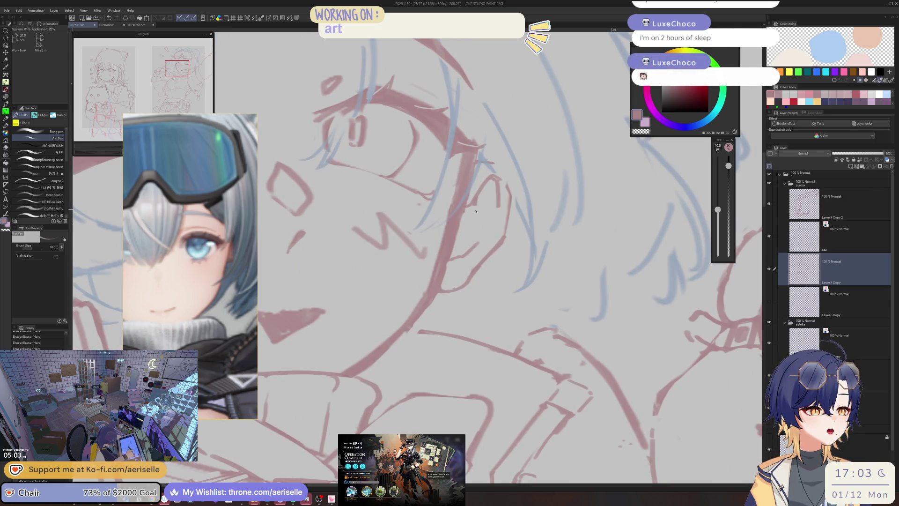
Switch to the Hard Eraser, review the full view, and save the sketch with Ctrl+S
{"action": "key", "text": "e"}
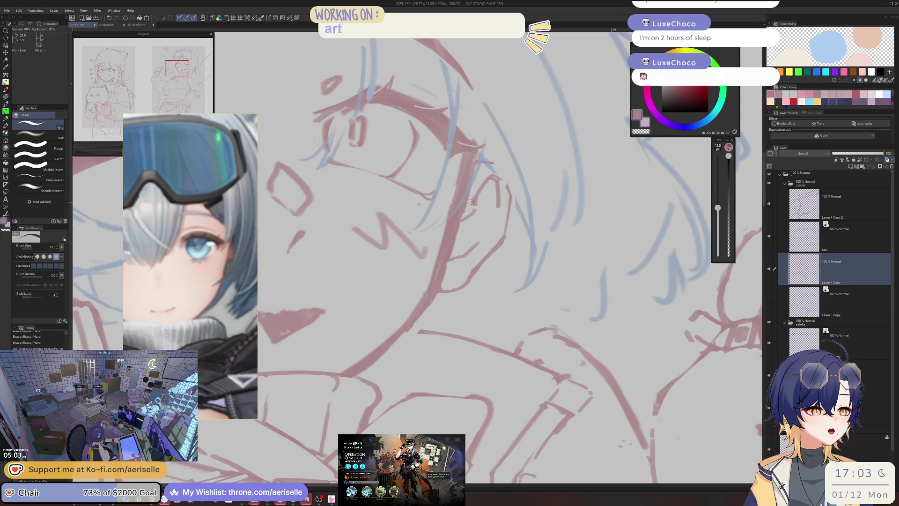
{"action": "scroll", "coordinate": [471, 202], "scroll_direction": "down", "scroll_amount": 4}
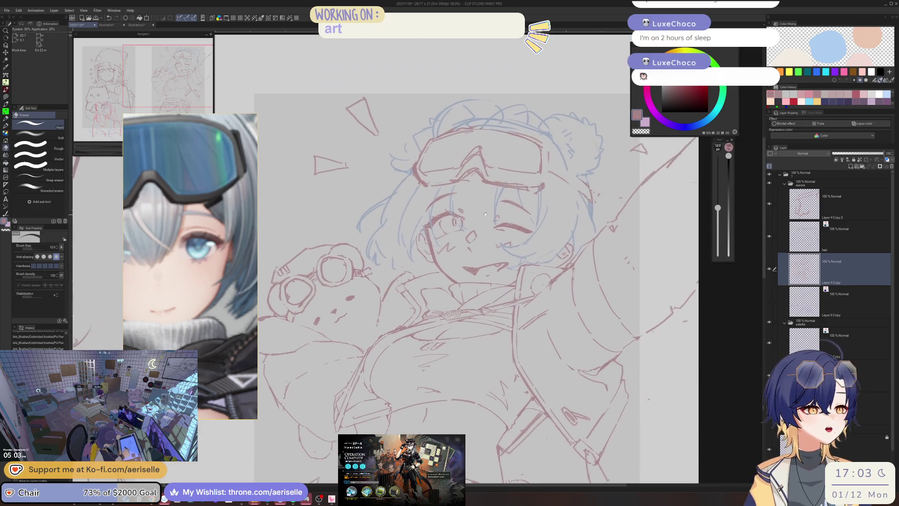
{"action": "scroll", "coordinate": [485, 214], "scroll_direction": "up", "scroll_amount": 2}
{"action": "key", "text": "ctrl+s"}
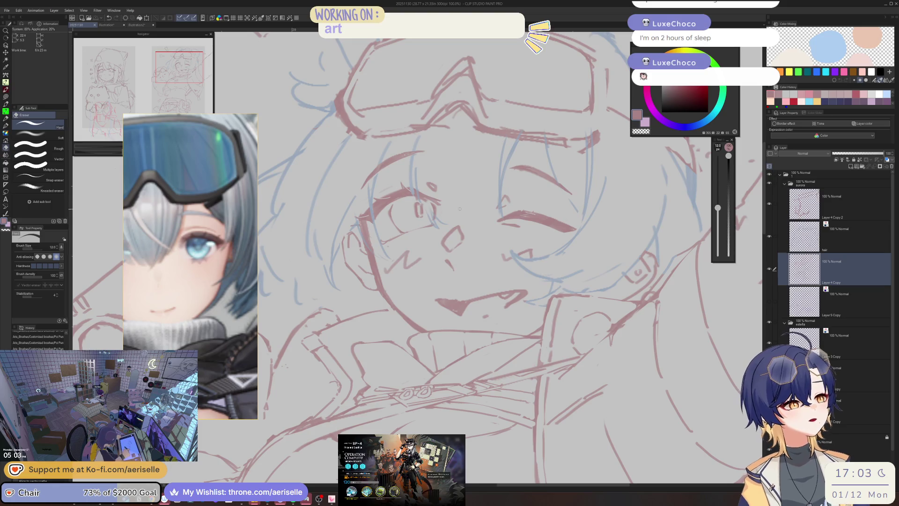
Tilt the view slightly and erase the small stray mark beside the mouth with the Hard Eraser
{"action": "scroll", "coordinate": [421, 258], "scroll_direction": "down", "scroll_amount": 2}
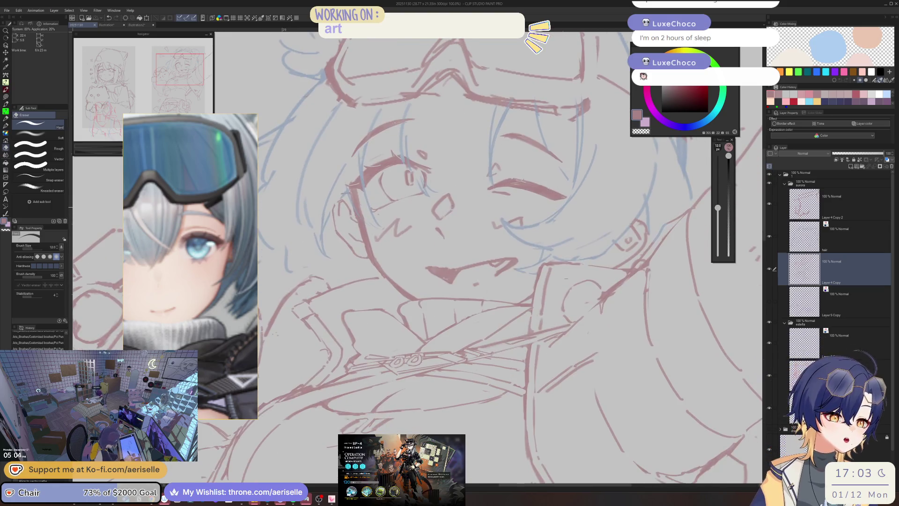
{"action": "key", "text": "p"}
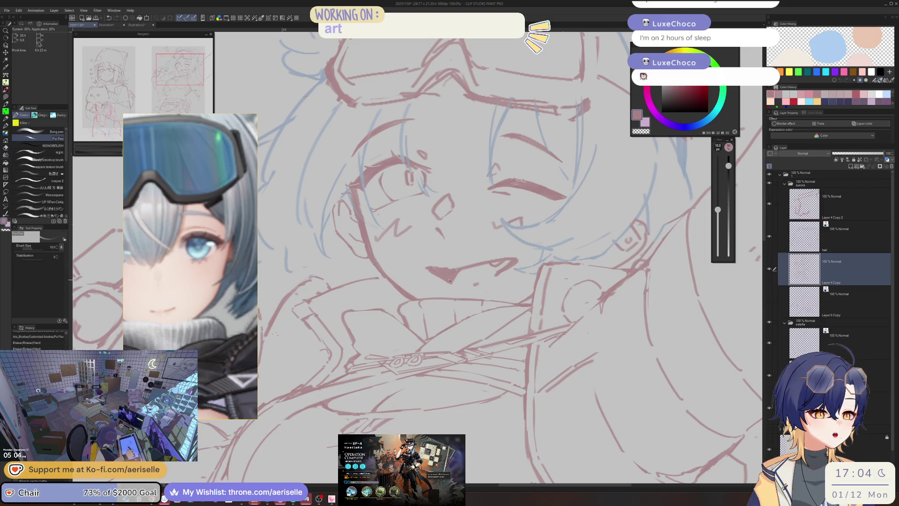
{"action": "scroll", "coordinate": [478, 283], "scroll_direction": "up", "scroll_amount": 1}
{"action": "left_click_drag", "start_coordinate": [478, 283], "coordinate": [458, 283]}
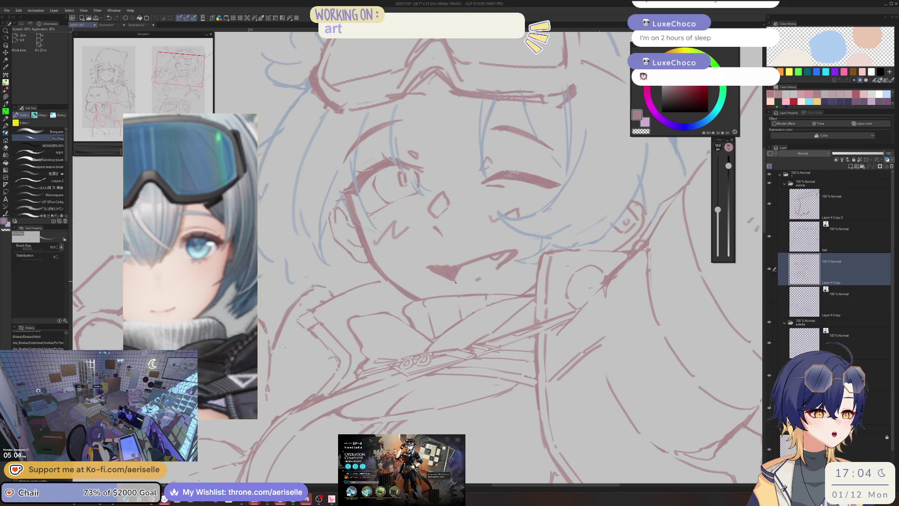
{"action": "key", "text": "e"}
{"action": "left_click", "coordinate": [476, 279]}
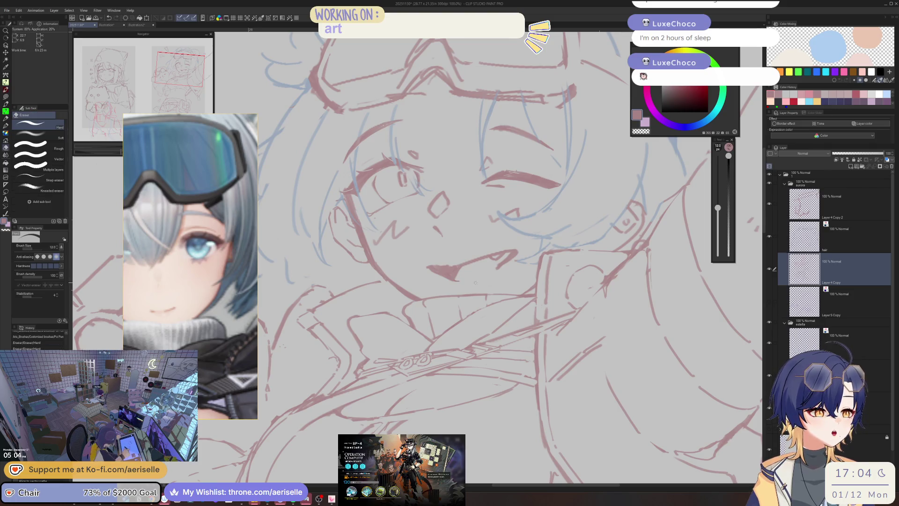
{"action": "key", "text": "p"}
Undo the extra strokes, enlarge the eraser, and save the drawing
{"action": "key", "text": "e"}
{"action": "key", "text": "ctrl+z"}
{"action": "key", "text": "ctrl+z"}
{"action": "key", "text": "ctrl+z"}
{"action": "key", "text": "bracketright"}
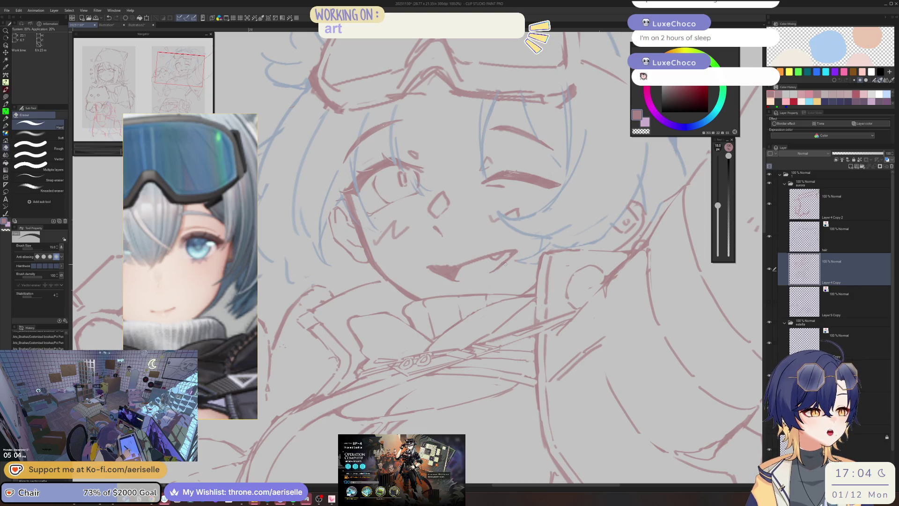
{"action": "key", "text": "ctrl+s"}
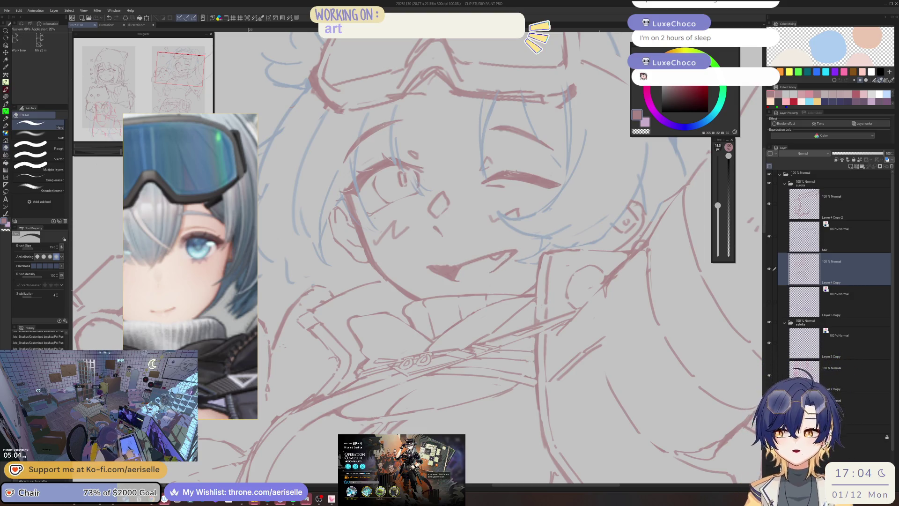